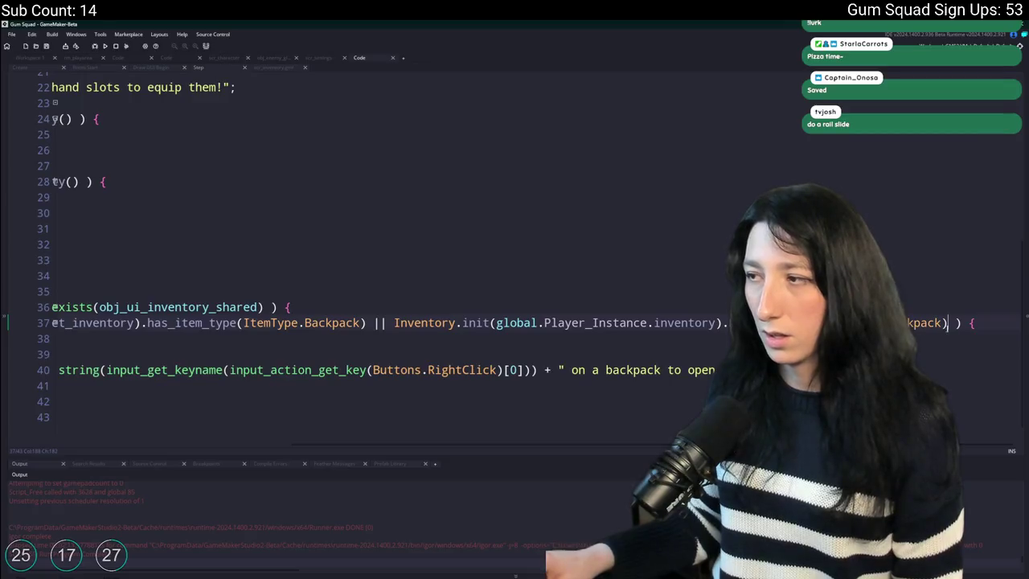
# Run Gum Squad from GameMaker with F5 and open the New World setup.
pyautogui.hscroll(-5, 341, 337)
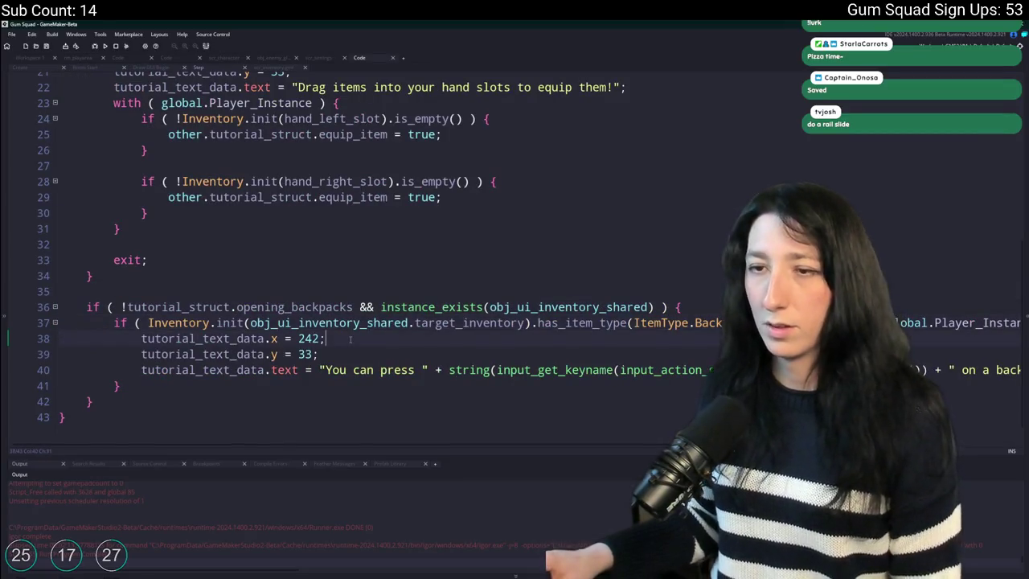
pyautogui.press('F5')
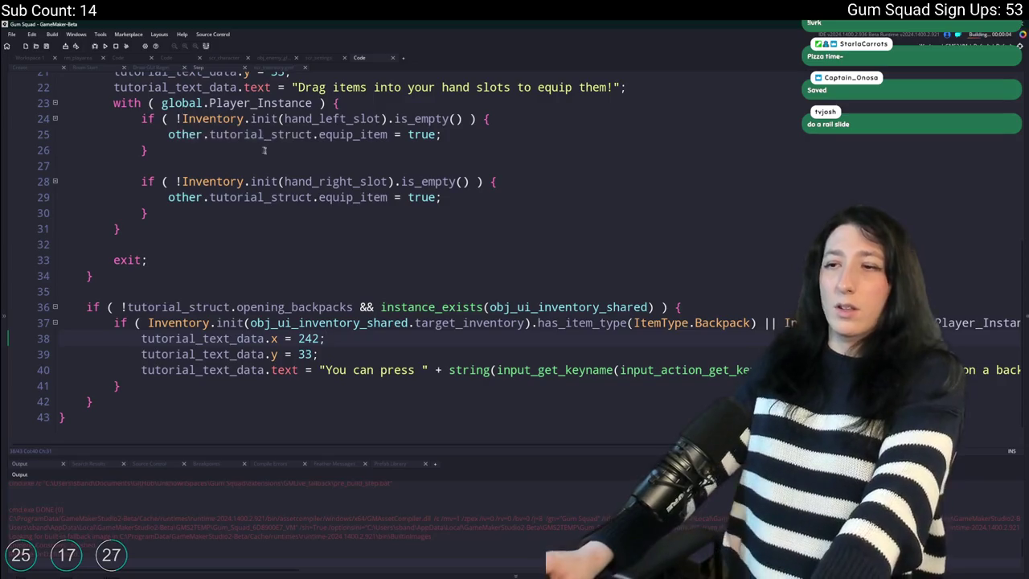
pyautogui.scroll(2, 264, 150)
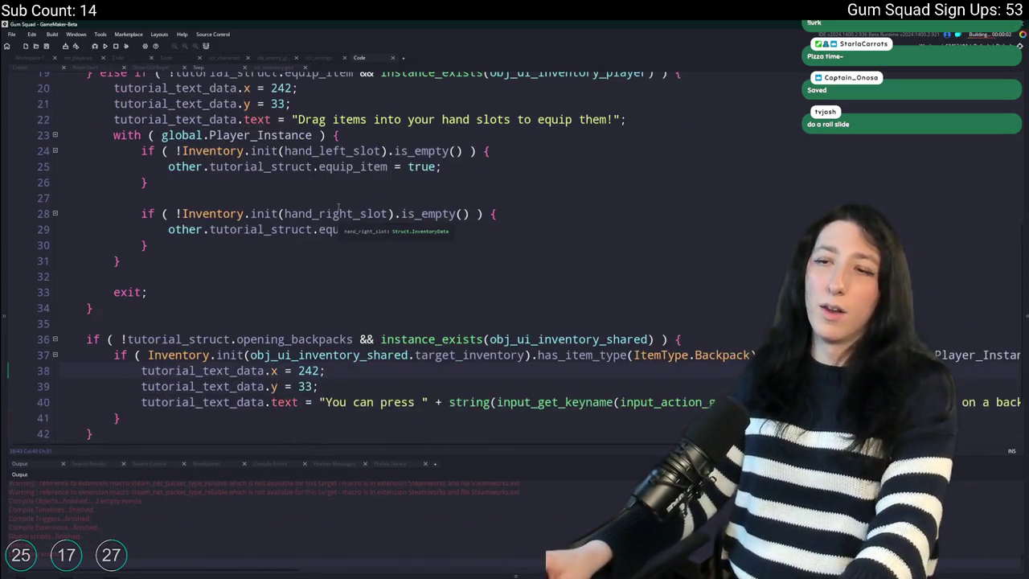
pyautogui.scroll(10, 338, 207)
pyautogui.scroll(-3, 338, 210)
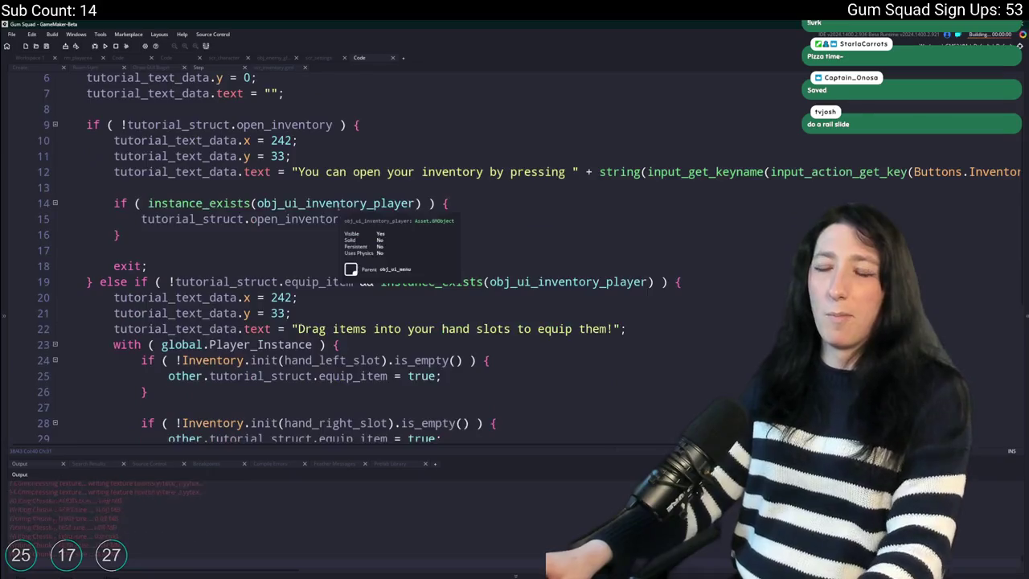
pyautogui.scroll(-2, 339, 210)
pyautogui.click(616, 223)
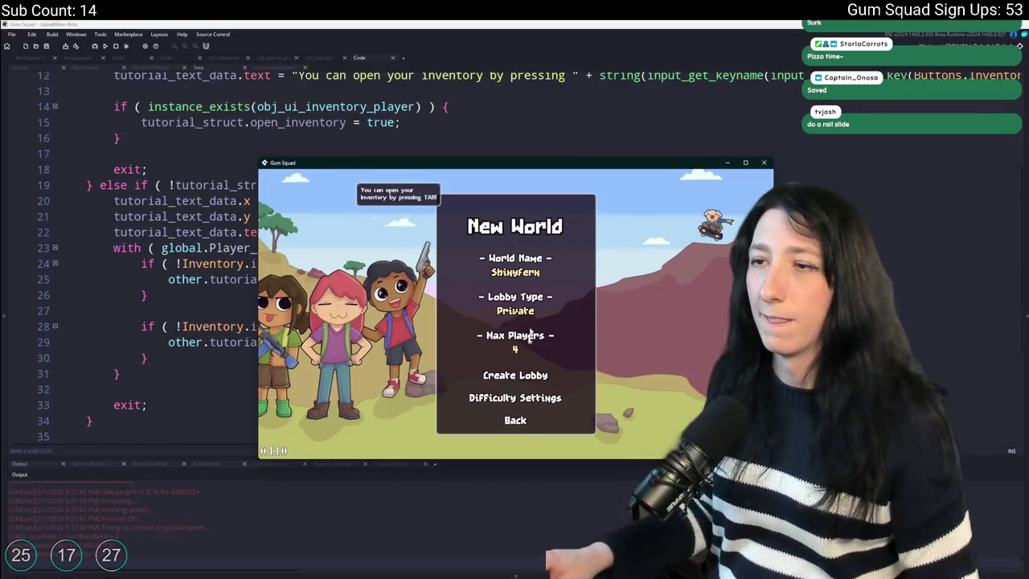
# Create a lobby in the new world, then save and quit to the saved worlds list.
pyautogui.click(523, 375)
pyautogui.press('Escape')
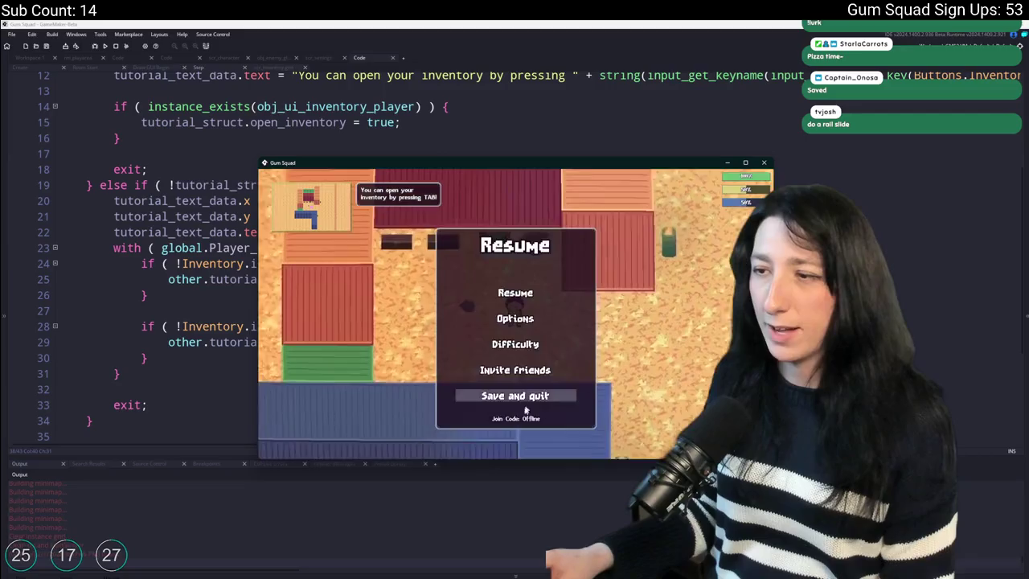
pyautogui.click(524, 400)
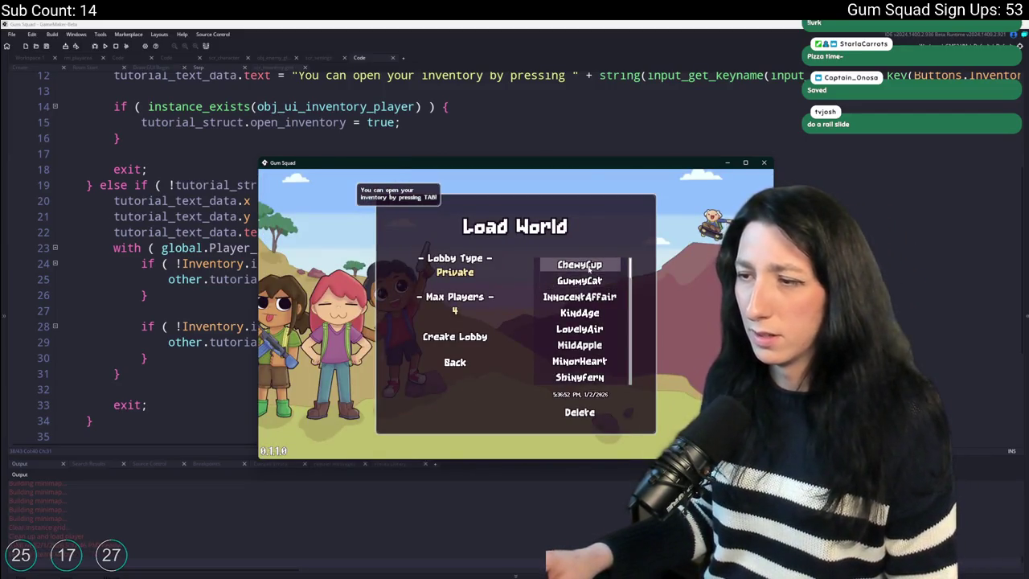
# Maximize the game window, pick the ChewyCup saved world and start a lobby in it.
pyautogui.click(578, 296)
pyautogui.press('super+Up')
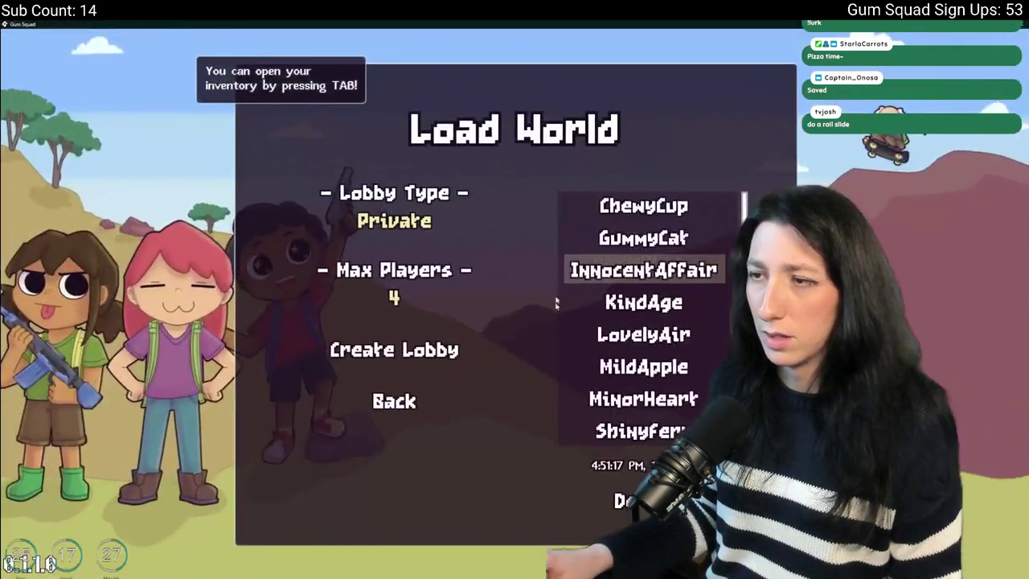
pyautogui.scroll(-3, 610, 385)
pyautogui.click(611, 334)
pyautogui.scroll(3, 610, 335)
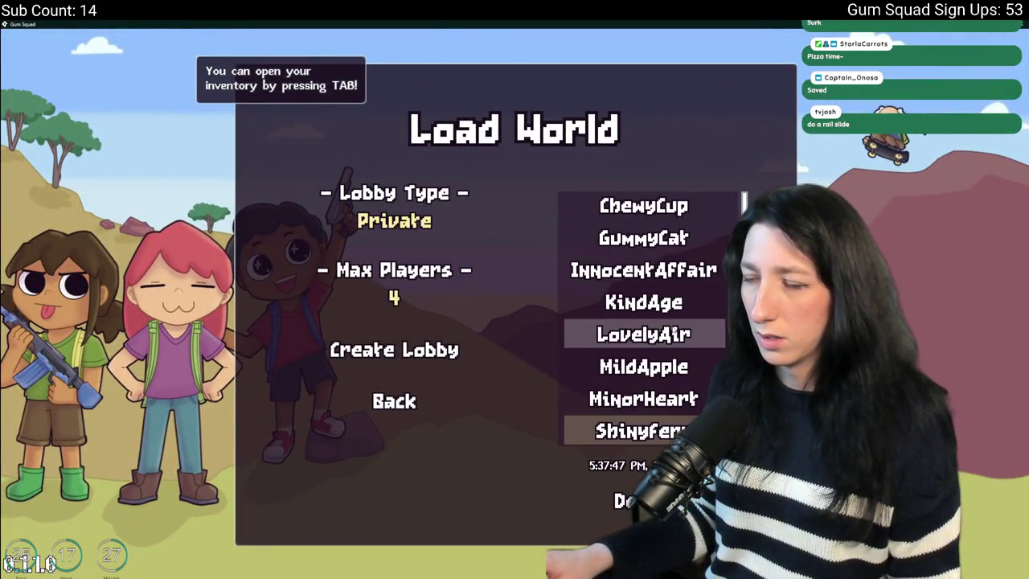
pyautogui.click(643, 206)
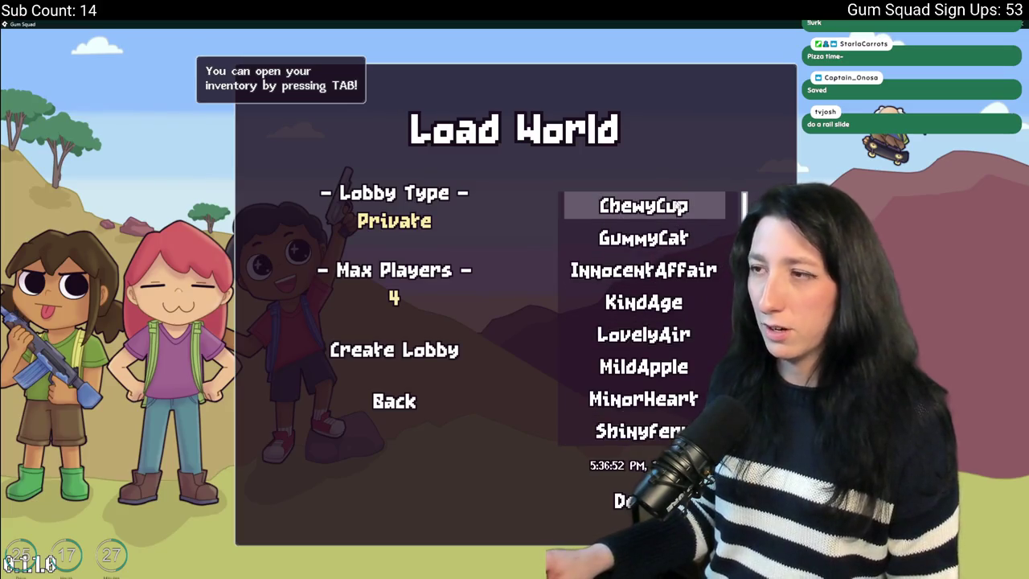
pyautogui.click(450, 348)
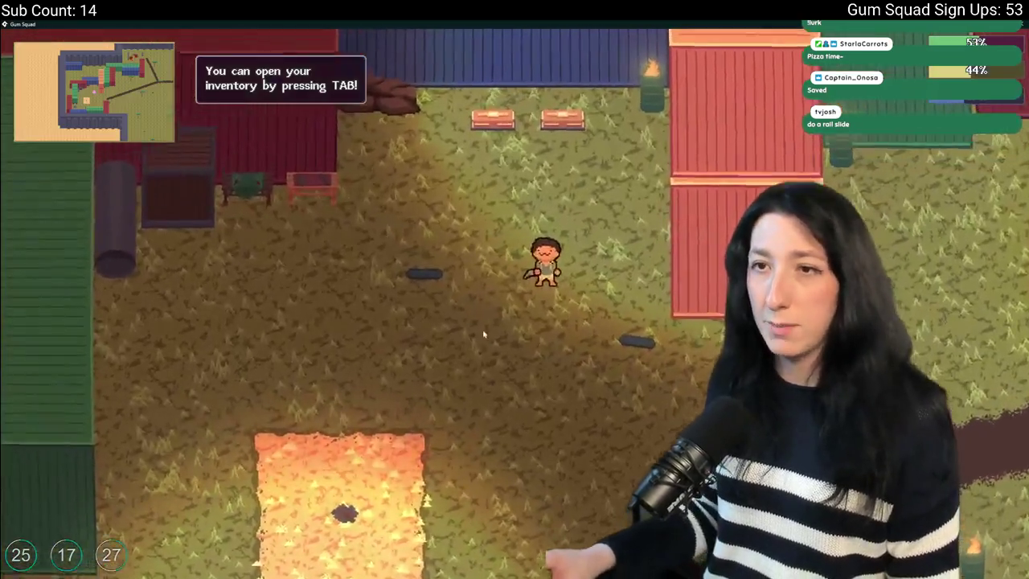
# Drag the Pea Shooter into the inventory grid and close the inventory.
pyautogui.press('Tab')
pyautogui.moveTo(450, 223)
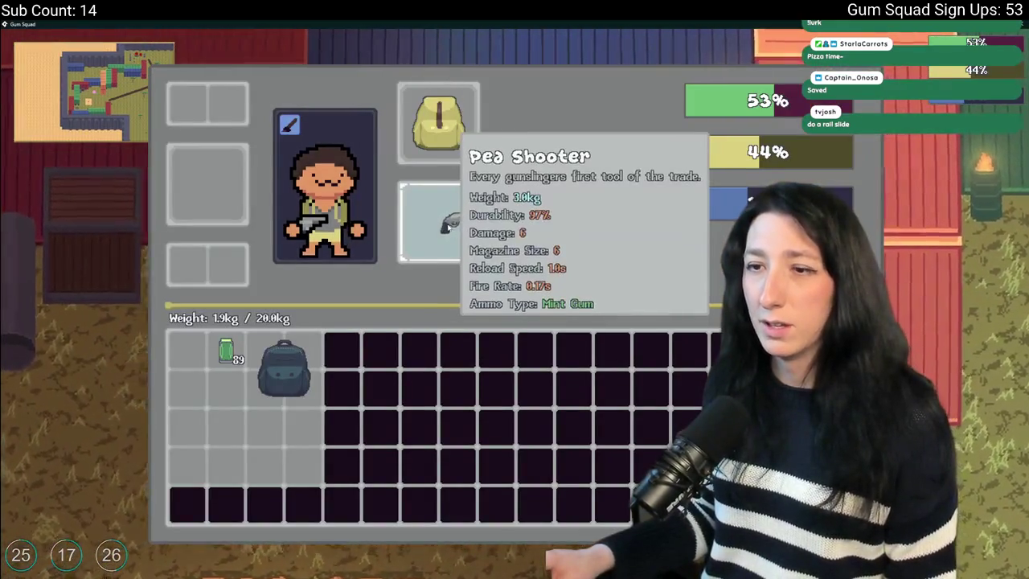
pyautogui.moveTo(450, 223)
pyautogui.mouseDown()
pyautogui.moveTo(298, 457)
pyautogui.moveTo(265, 465)
pyautogui.mouseUp()
pyautogui.moveTo(288, 360)
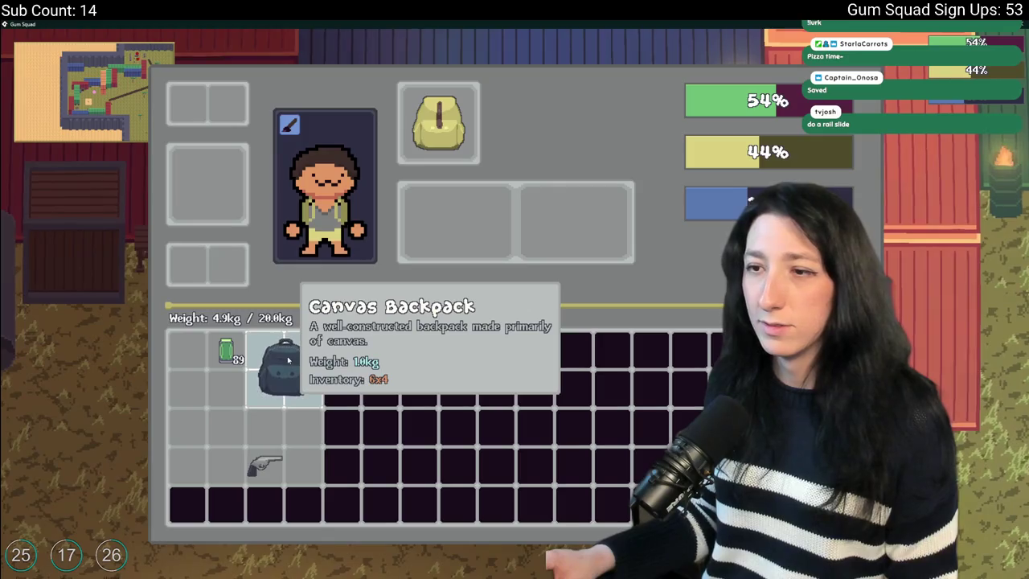
pyautogui.press('Tab')
# Return to GameMaker and review the tutorial hint code around the hand slot checks.
pyautogui.hotkey('alt', 'Tab')
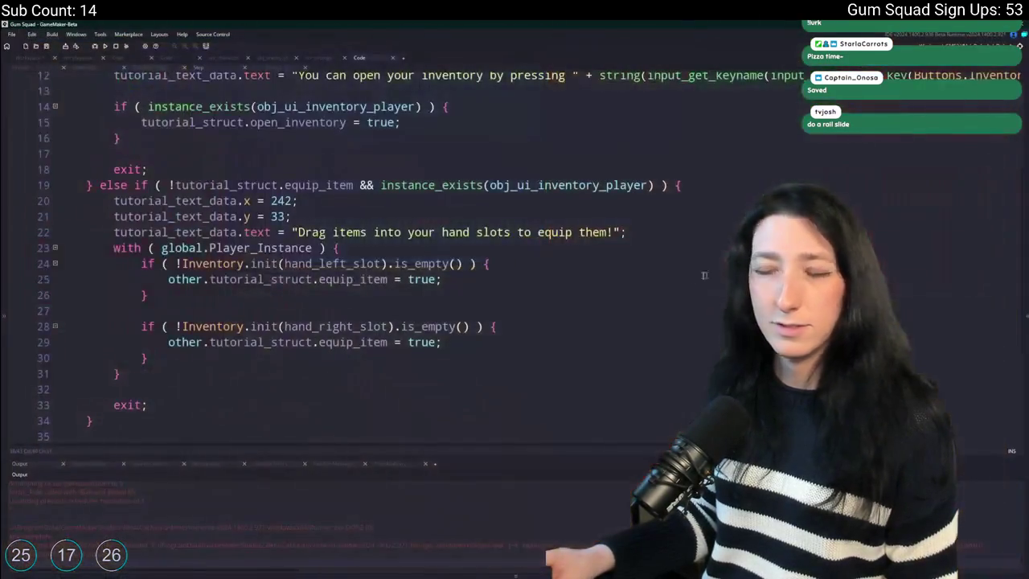
pyautogui.click(455, 262)
pyautogui.scroll(5, 455, 265)
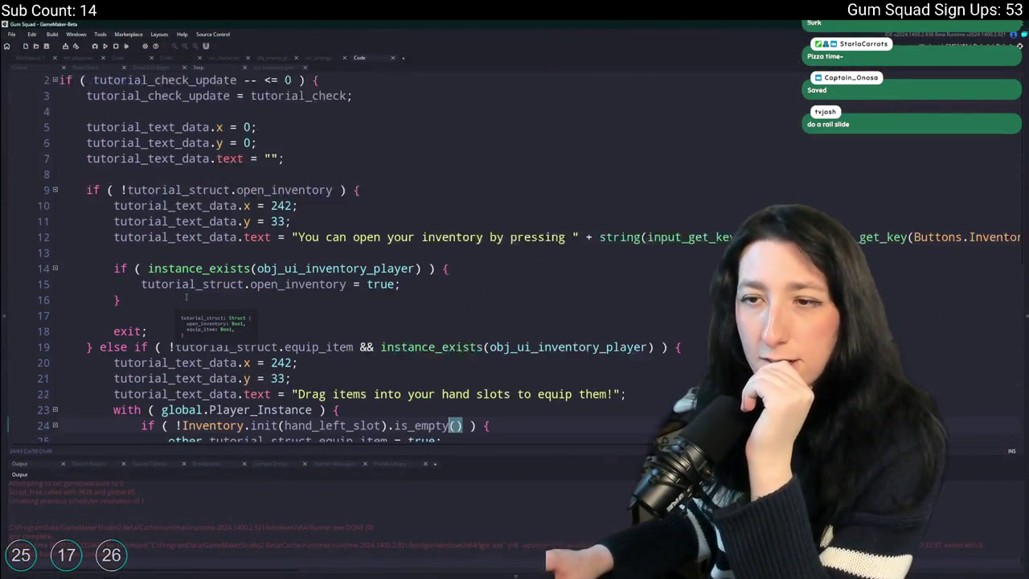
pyautogui.click(185, 315)
pyautogui.scroll(-5, 201, 309)
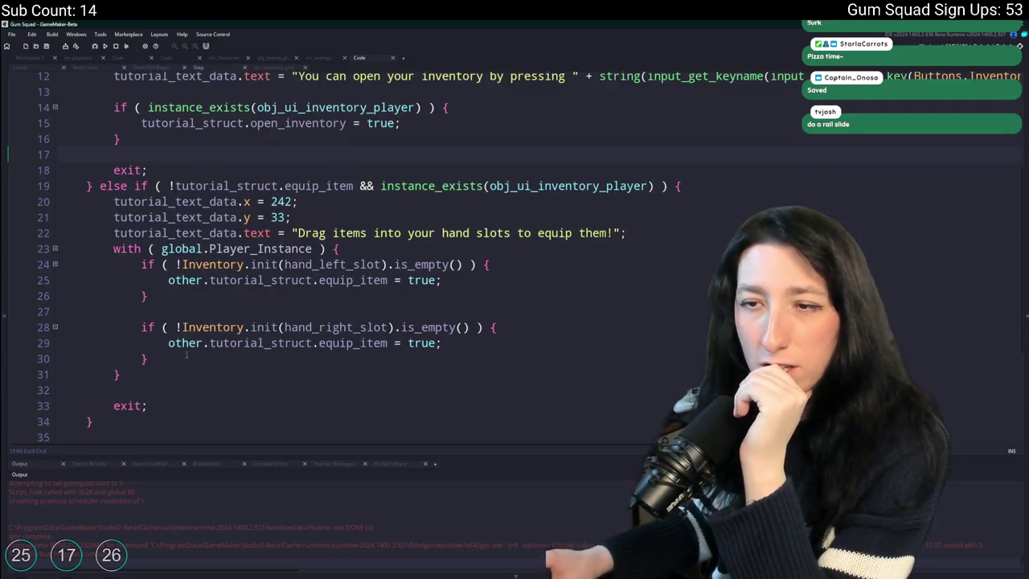
pyautogui.scroll(-1, 94, 378)
pyautogui.scroll(5, 108, 358)
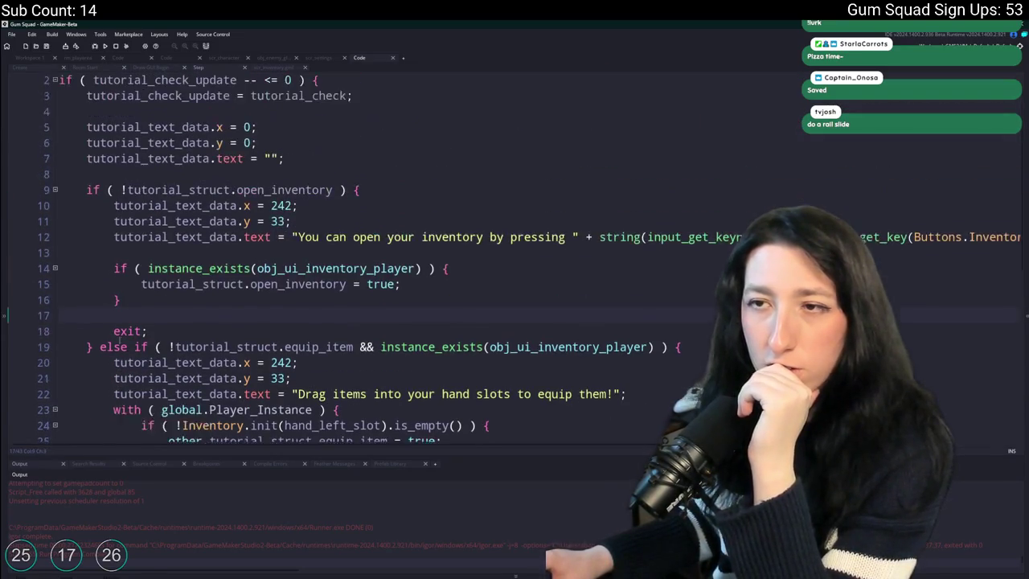
pyautogui.scroll(-3, 411, 355)
pyautogui.scroll(-5, 411, 355)
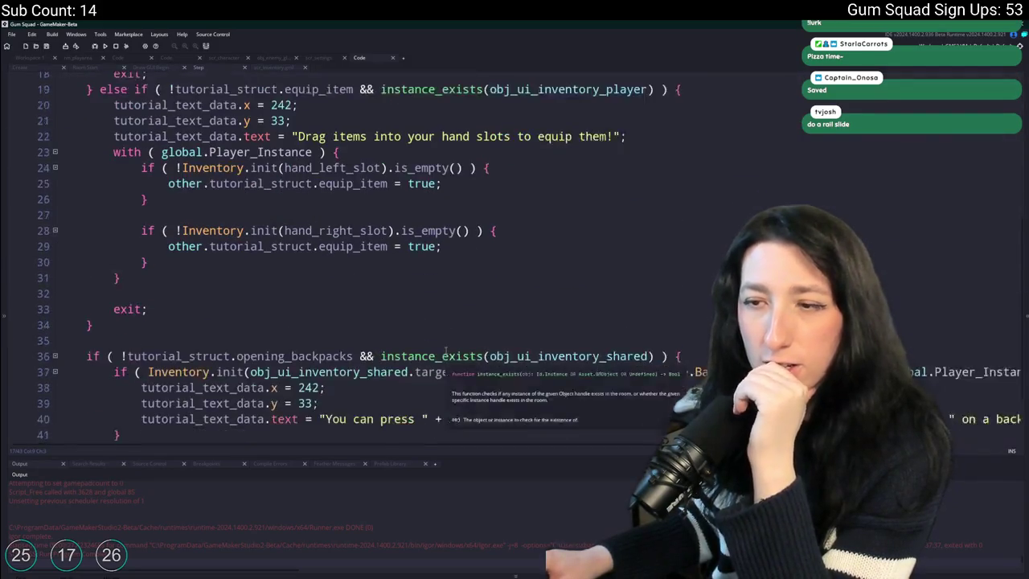
# Change line 37's check to global.Player_Instance.backpack_slot and select the Inventory.init expression.
pyautogui.click(303, 292)
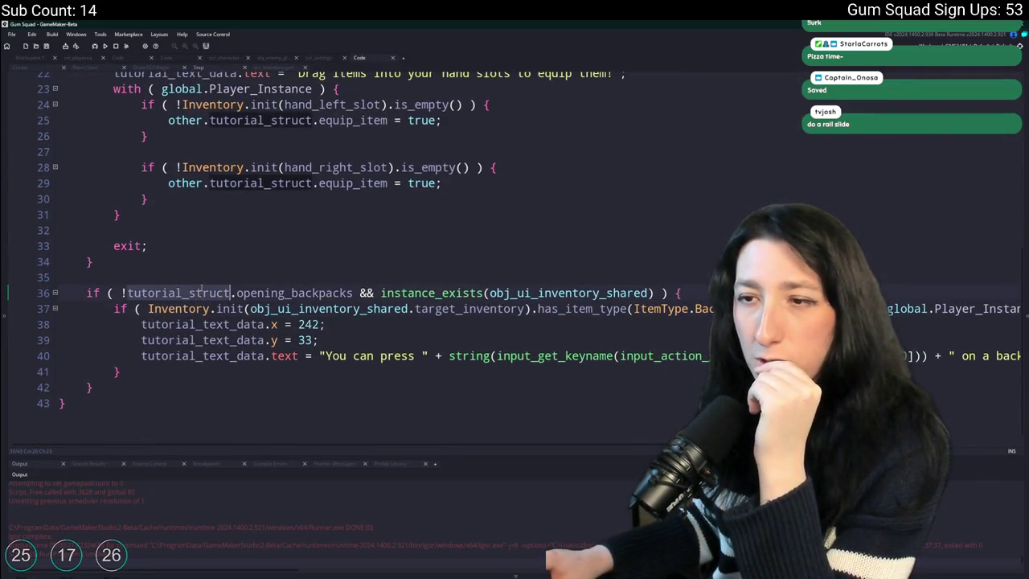
pyautogui.doubleClick(303, 293)
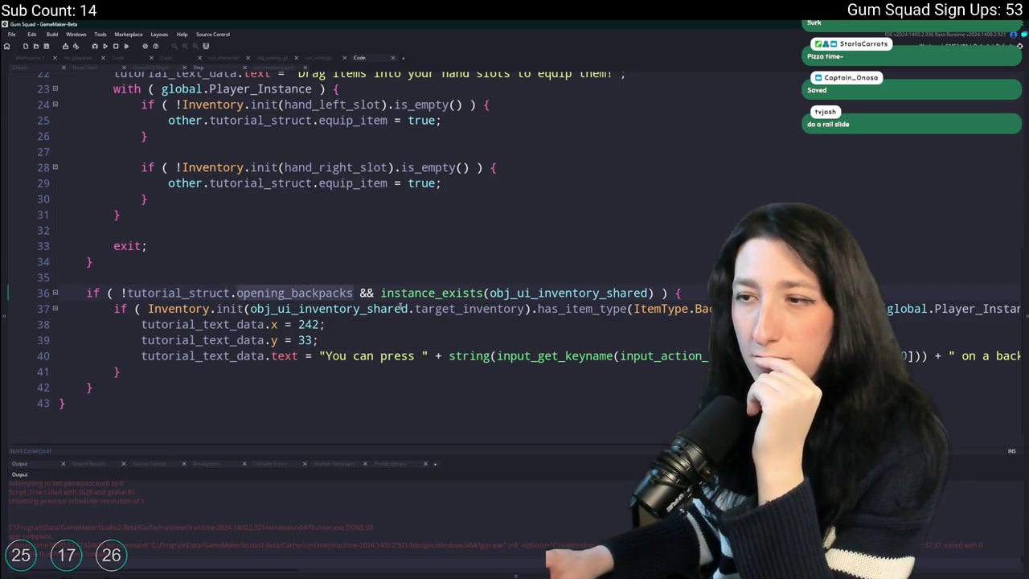
pyautogui.moveTo(586, 294)
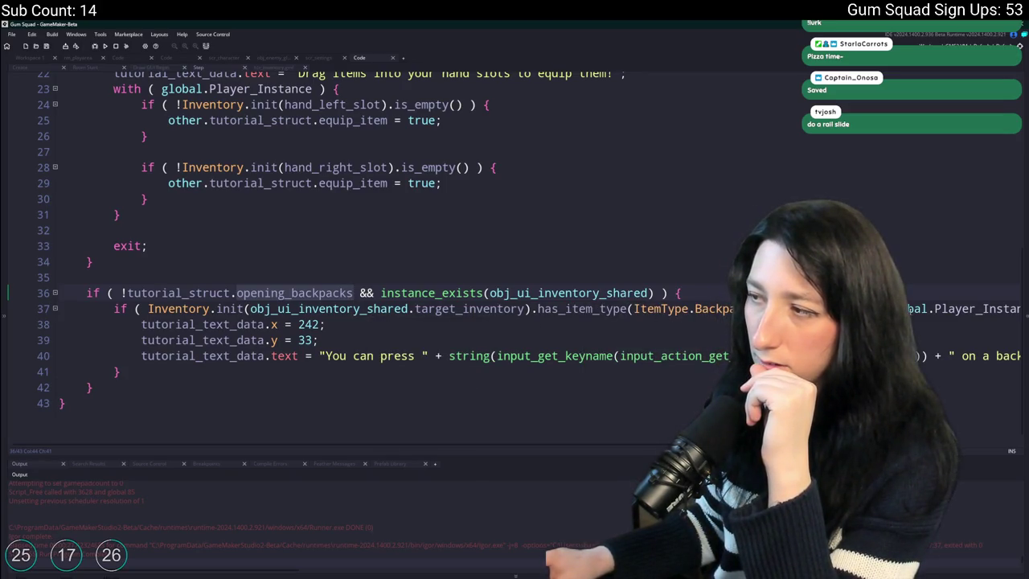
pyautogui.hscroll(5, 639, 310)
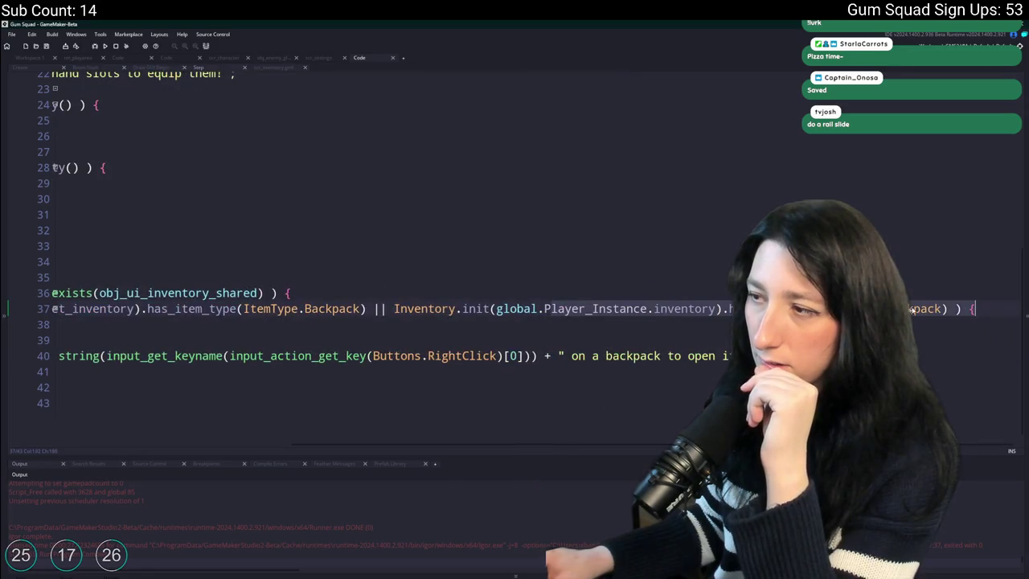
pyautogui.click(639, 310)
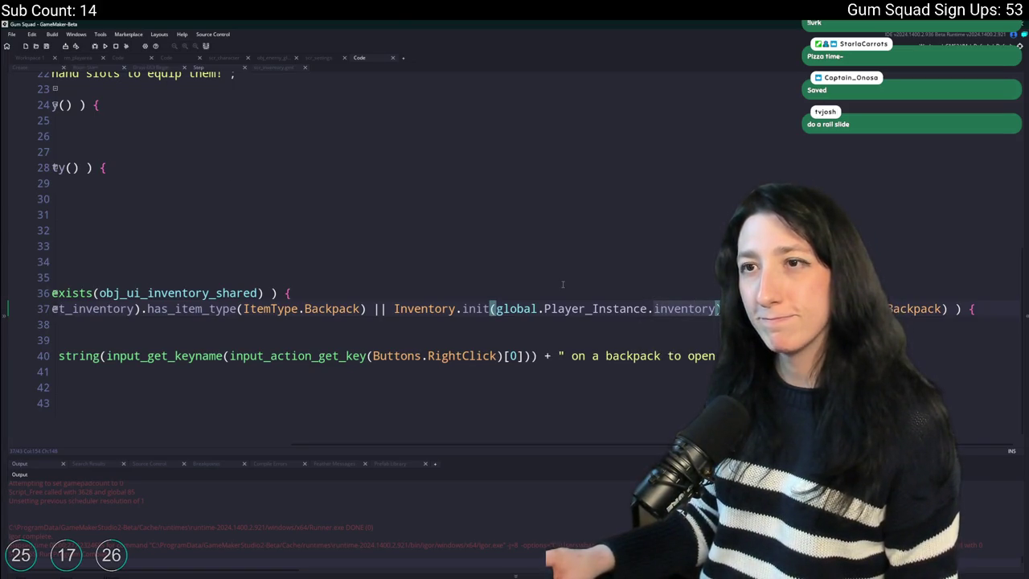
pyautogui.write('backpack')
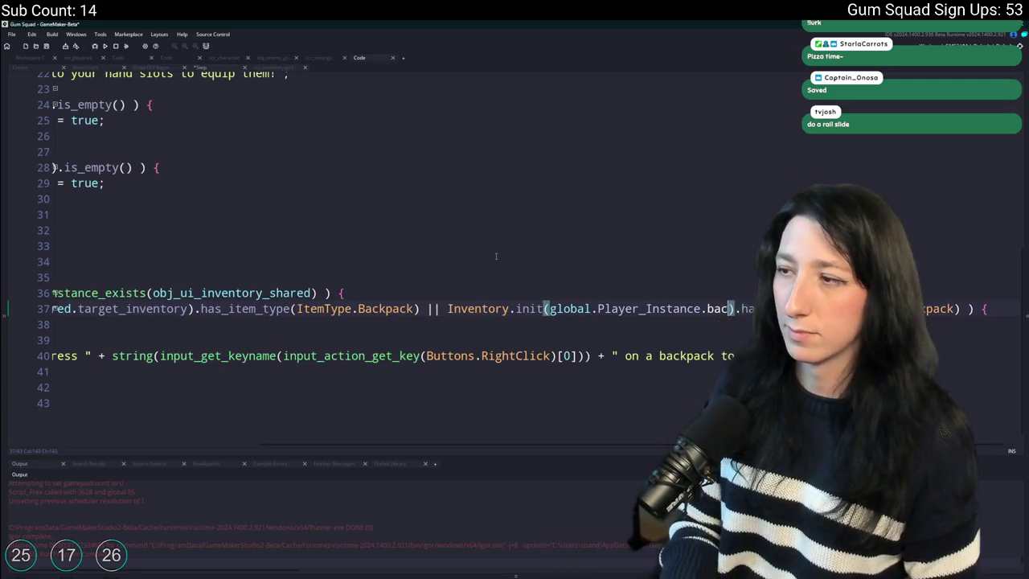
pyautogui.write('_id')
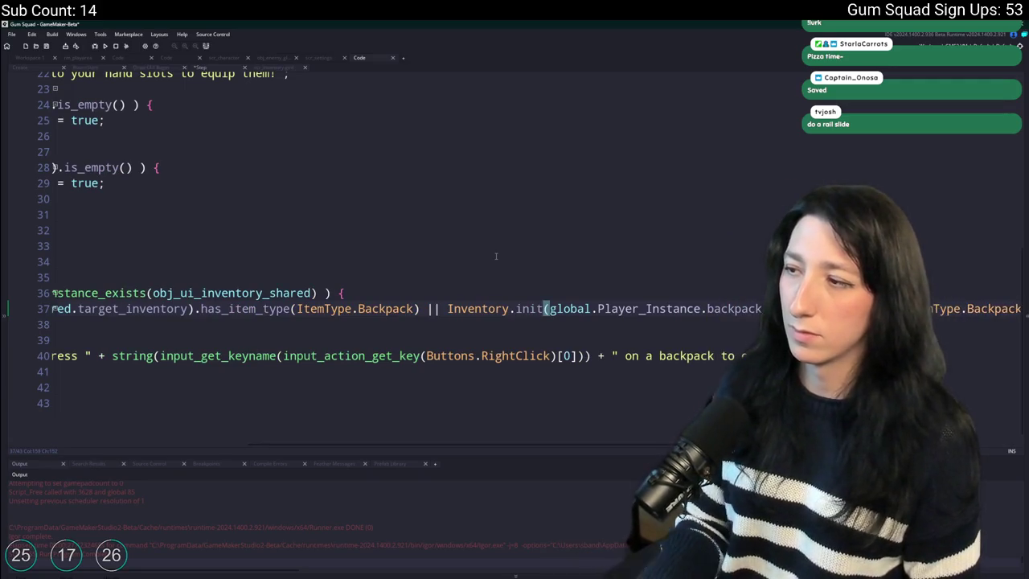
pyautogui.hotkey('ctrl', 'shift', 'Left')
pyautogui.hotkey('ctrl', 'shift', 'Left')
pyautogui.hotkey('ctrl', 'shift', 'Left')
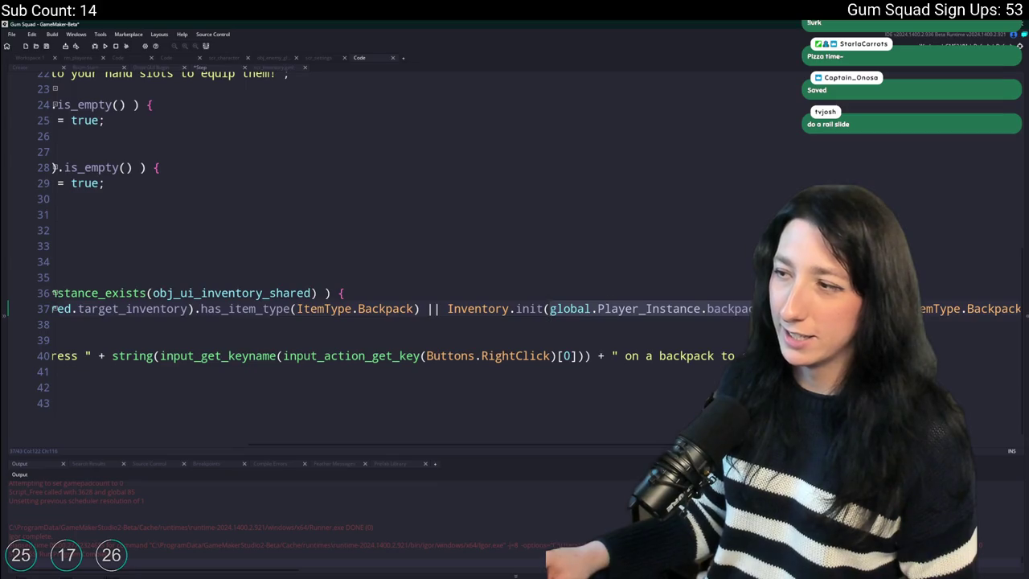
pyautogui.hscroll(-3, 515, 312)
pyautogui.keyDown('shift'); pyautogui.click(660, 310); pyautogui.keyUp('shift')
# Search the project for the backpack_slot Inventory.init expression and copy it from scr_ui line 365.
pyautogui.hotkey('ctrl', 'f')
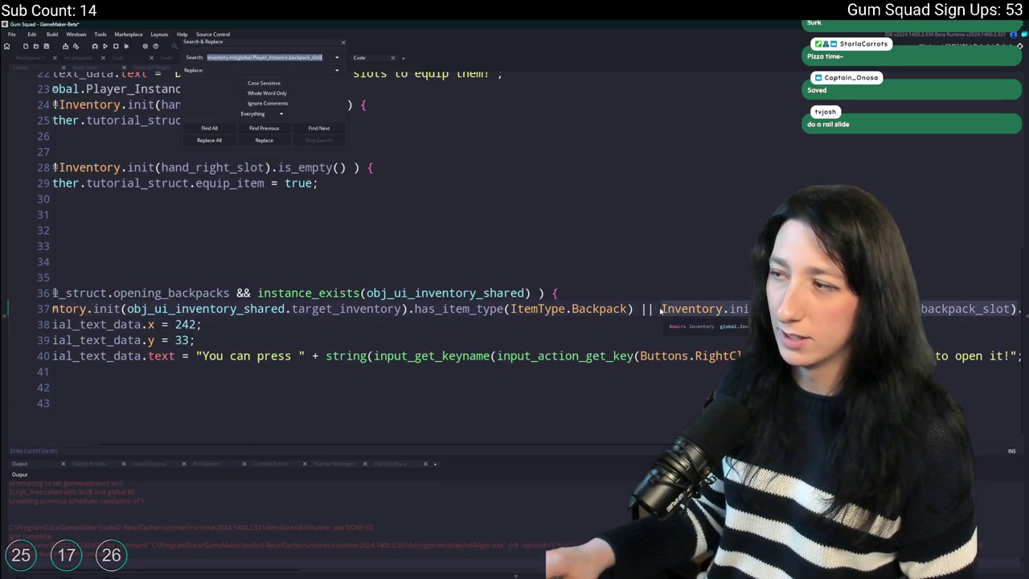
pyautogui.press('Return')
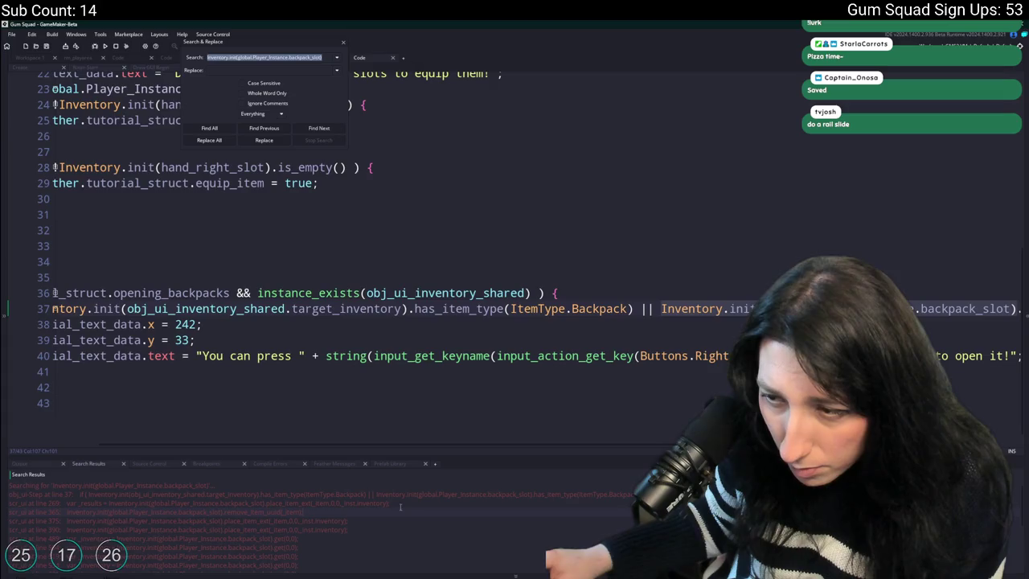
pyautogui.doubleClick(398, 511)
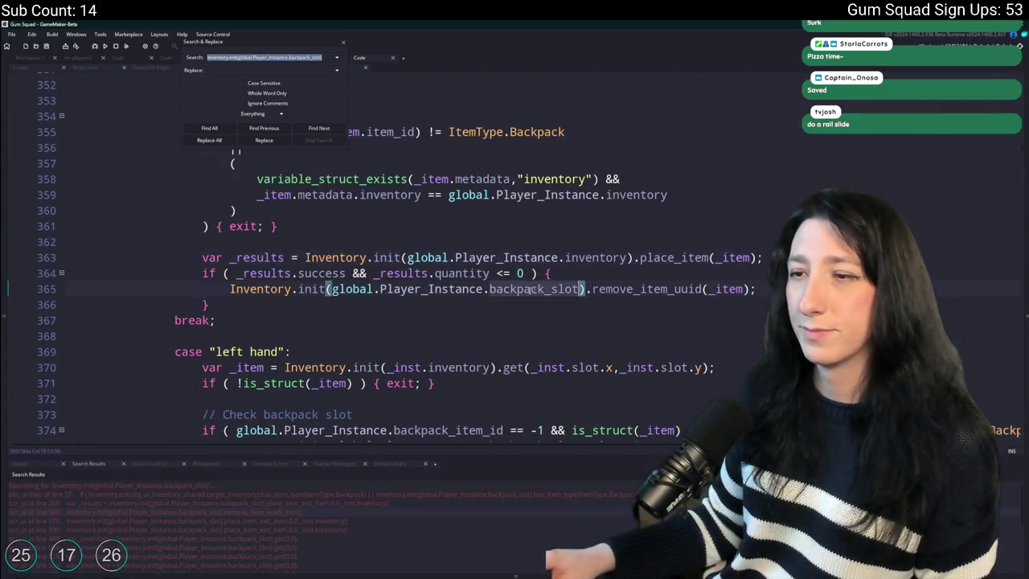
pyautogui.scroll(1, 251, 323)
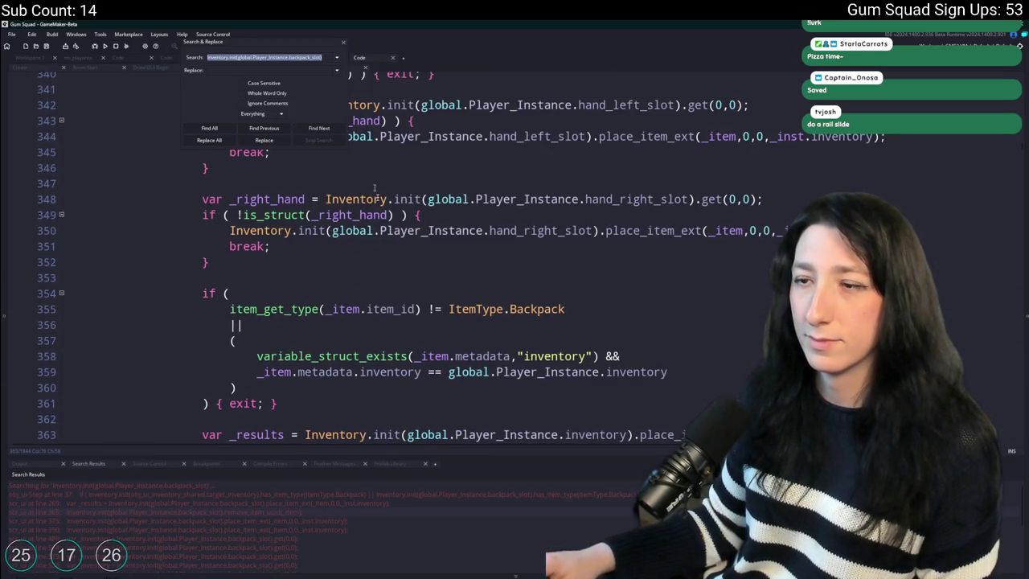
pyautogui.press('Escape')
pyautogui.scroll(-3, 283, 353)
pyautogui.click(231, 321)
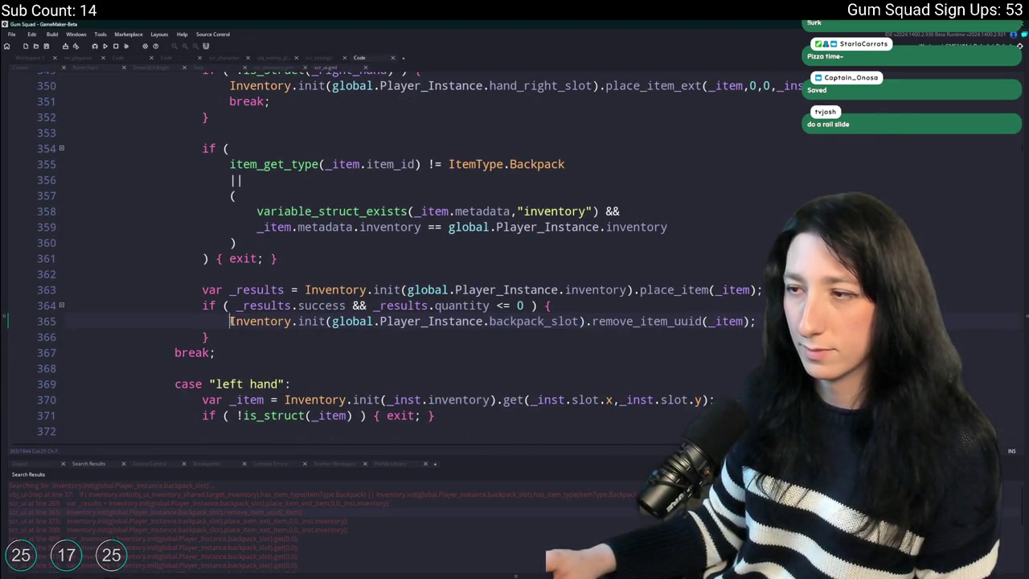
pyautogui.click(563, 321)
pyautogui.click(591, 321)
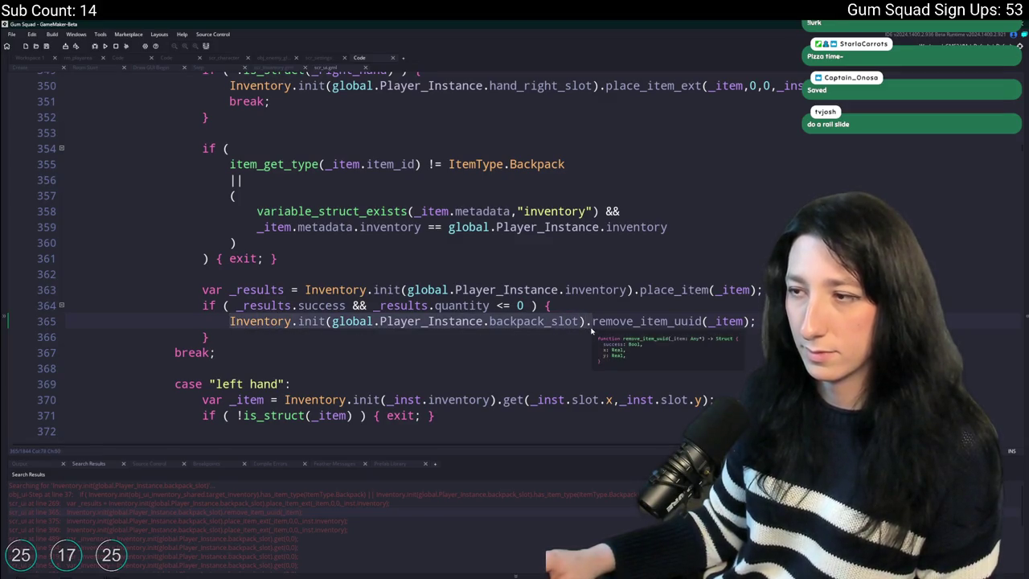
pyautogui.click(591, 322)
pyautogui.hotkey('shift', 'Home')
pyautogui.hotkey('ctrl', 'c')
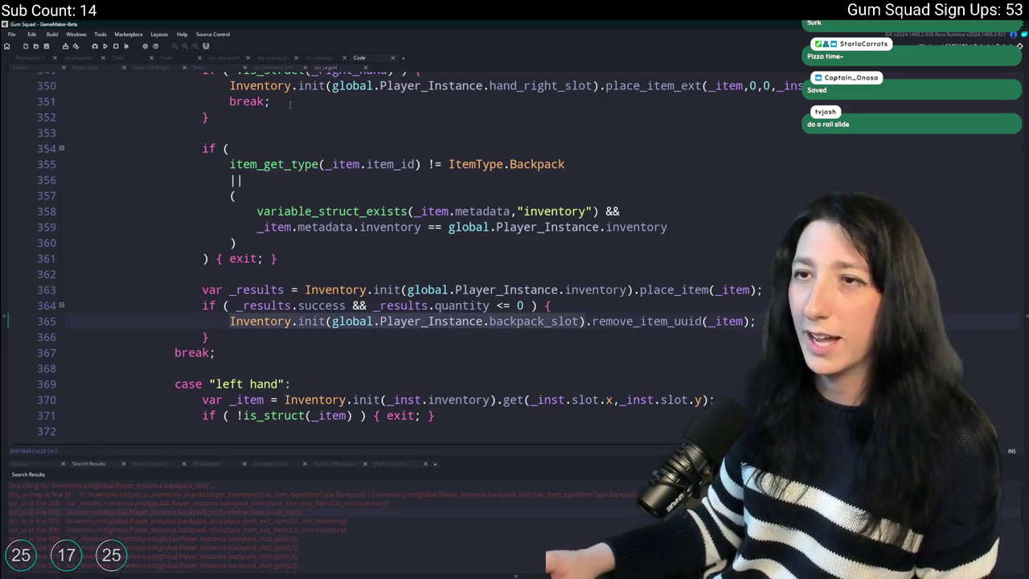
# Go back to the tutorial hint script, at the end of line 36.
pyautogui.click(366, 154)
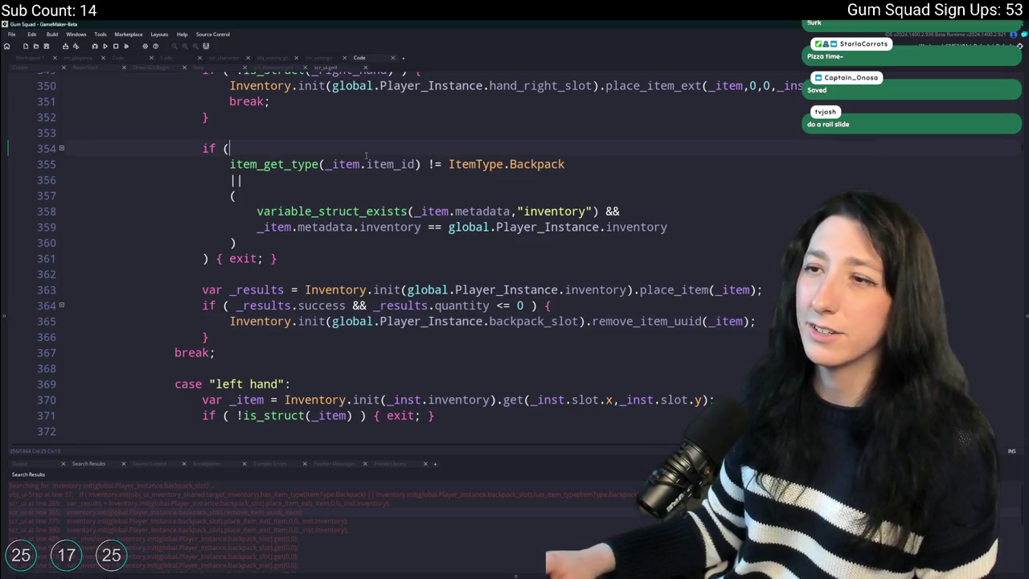
pyautogui.click(345, 68)
pyautogui.press('Up')
pyautogui.press('End')
# Add a var _player_inventory_exists line built from the pasted backpack_slot Inventory.init expression.
pyautogui.press('Return')
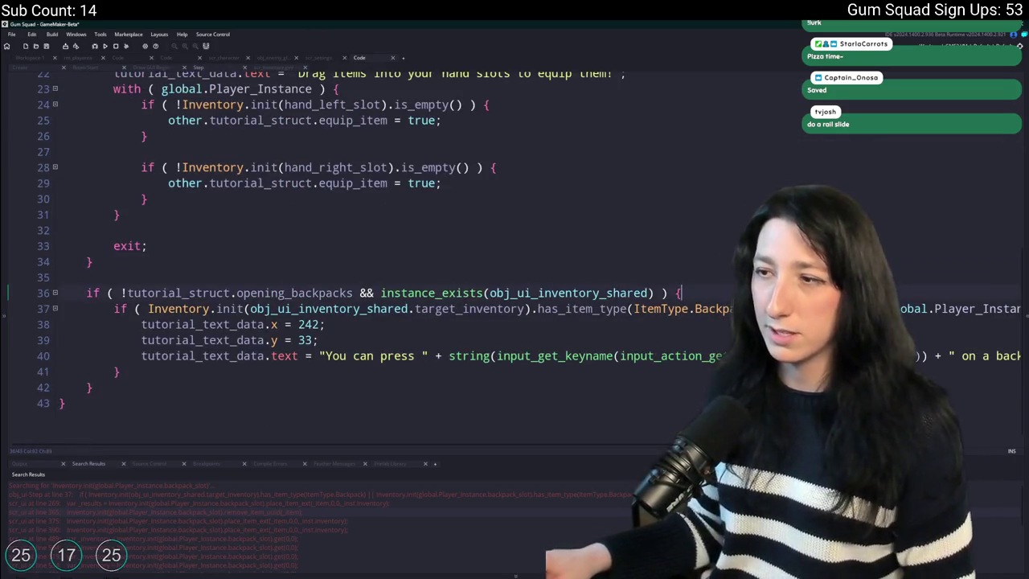
pyautogui.write('var _palyer')
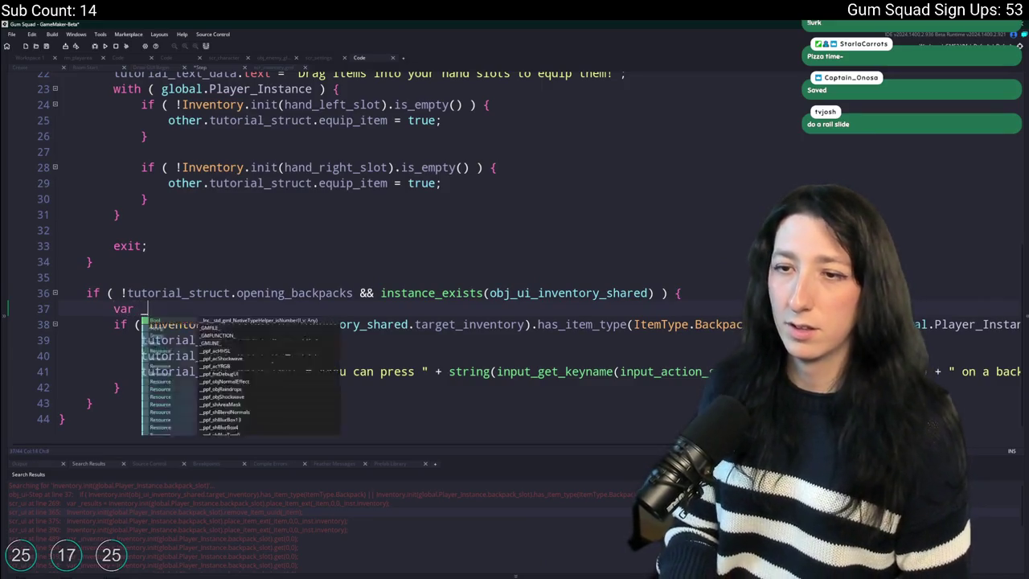
pyautogui.press('BackSpace')
pyautogui.press('BackSpace')
pyautogui.press('BackSpace')
pyautogui.write('lya')
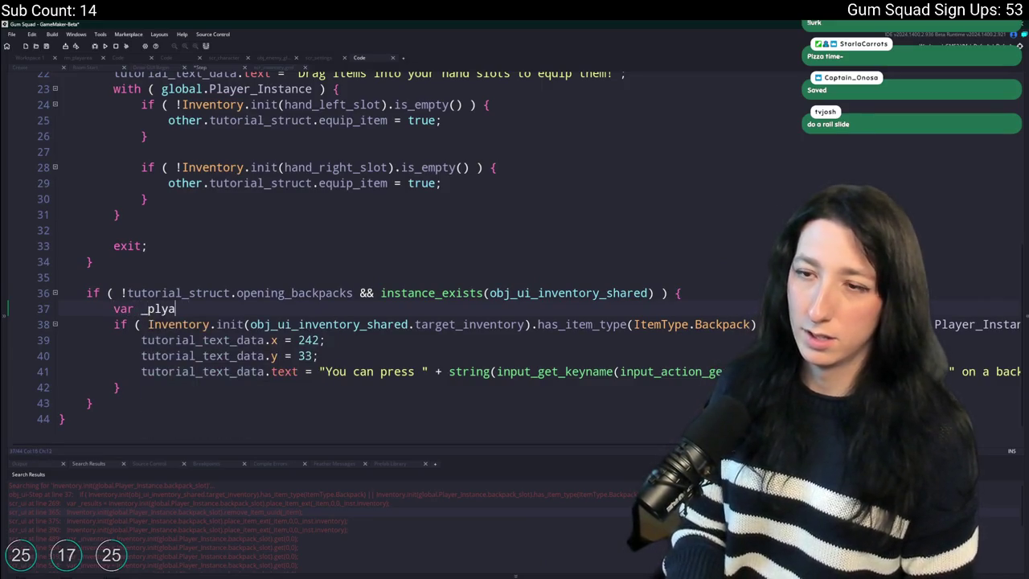
pyautogui.write('in')
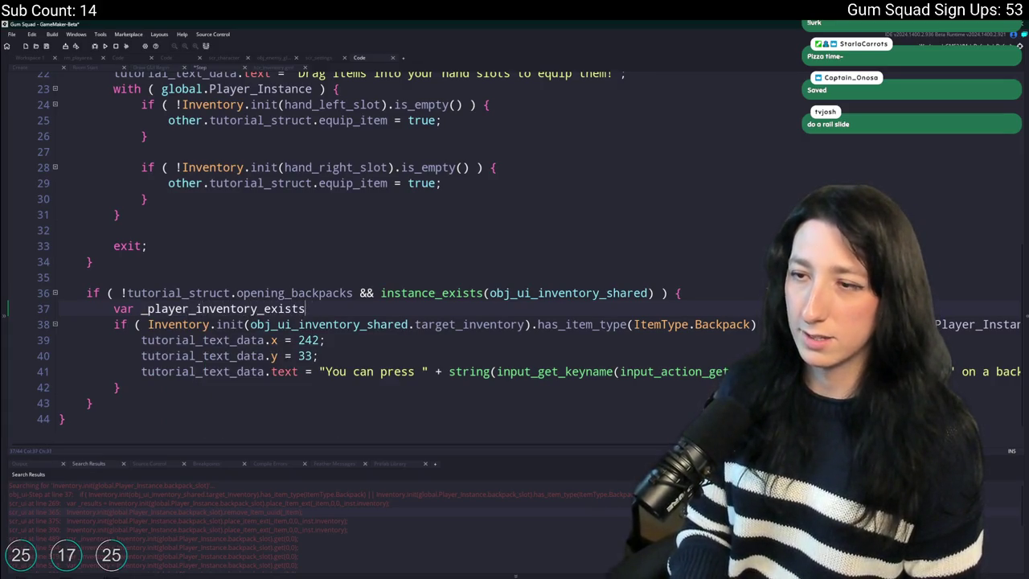
pyautogui.hotkey('ctrl', 'v')
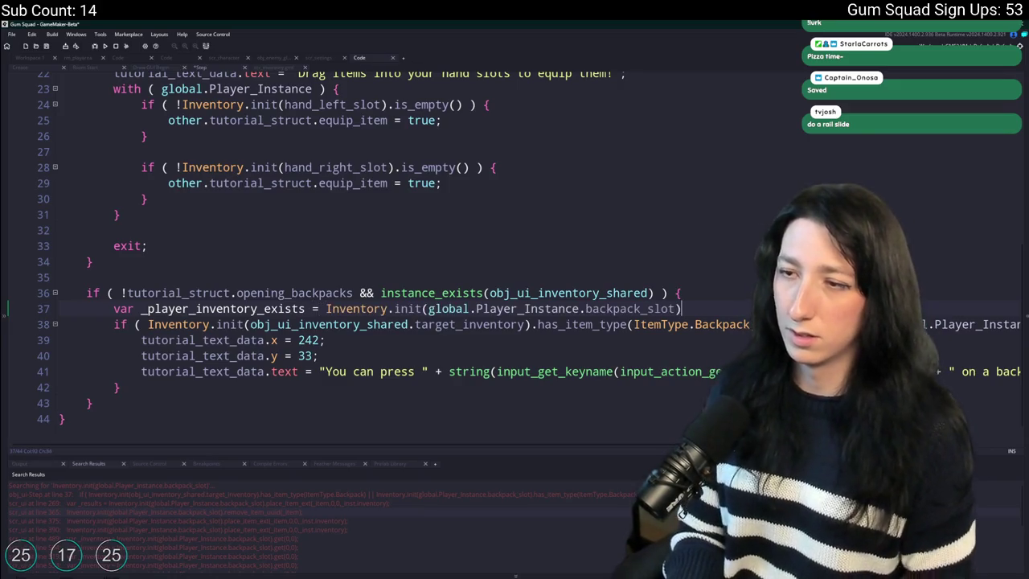
pyautogui.click(683, 308)
pyautogui.write('.is_em')
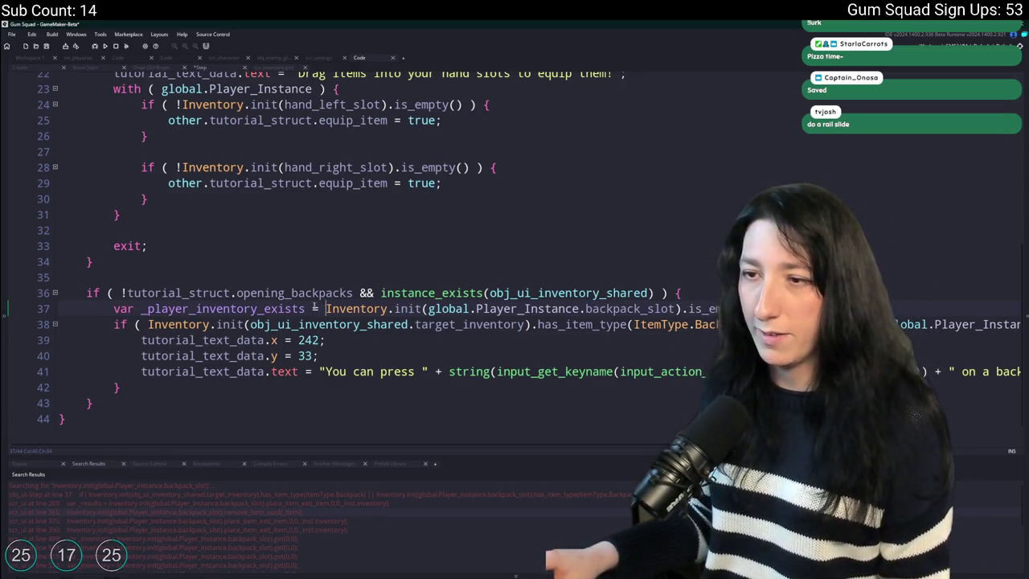
pyautogui.write('!')
# Add var _backpack_inventory on line 38, set to the backpack_slot inventory's .get( result.
pyautogui.click(306, 310)
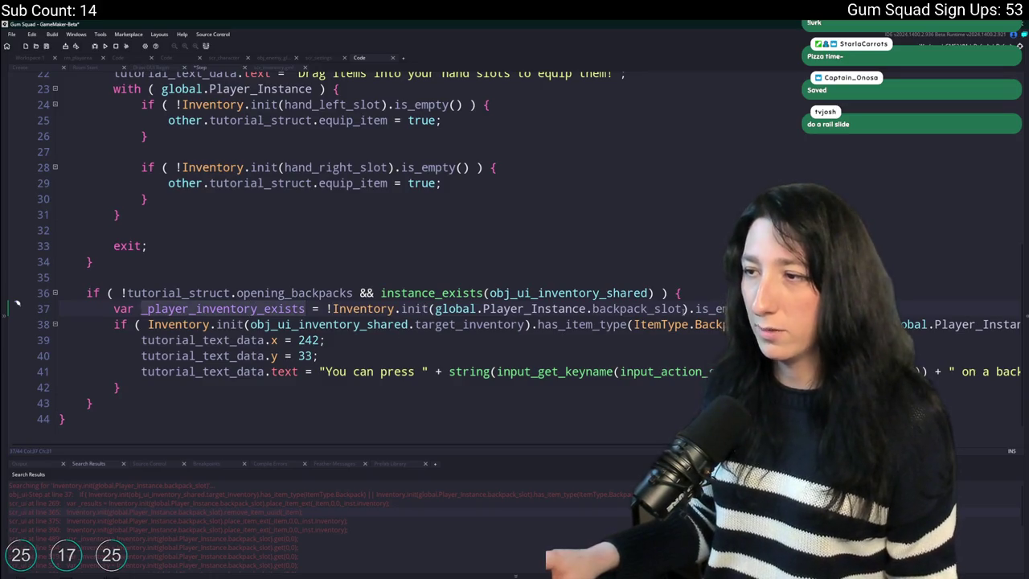
pyautogui.press('End')
pyautogui.press('Return')
pyautogui.write('var ')
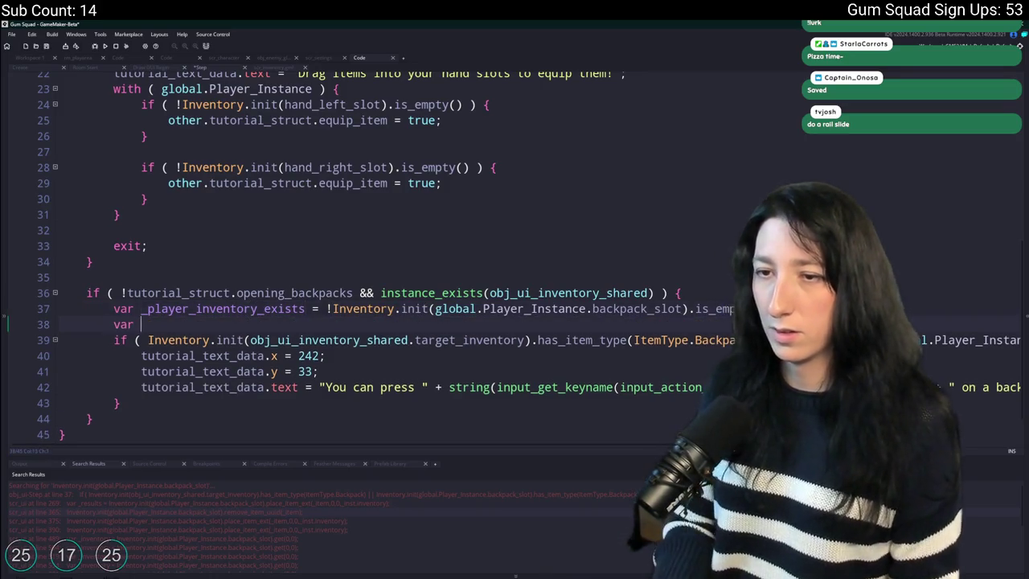
pyautogui.write('_backpack_inventory =')
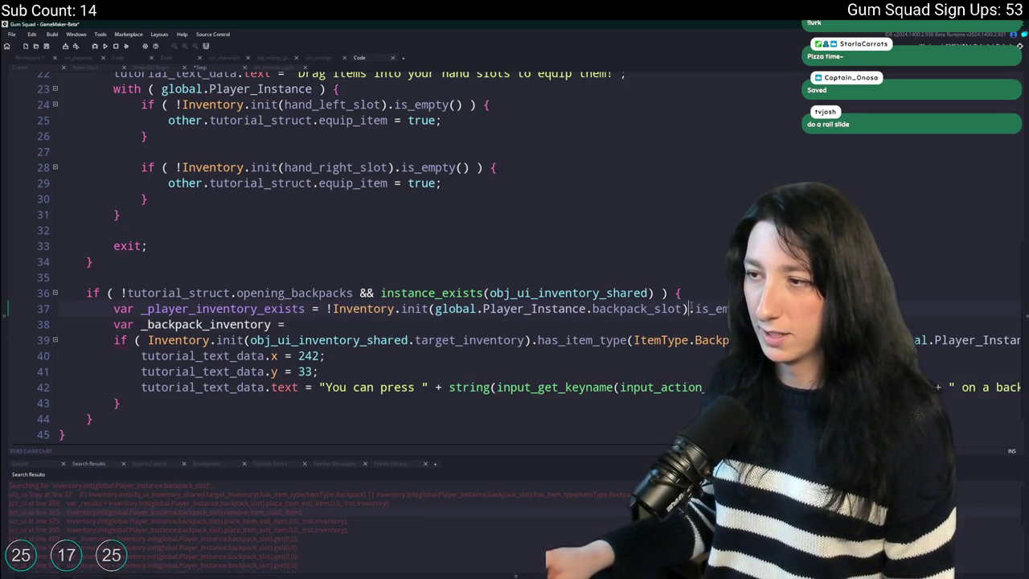
pyautogui.moveTo(690, 309); pyautogui.dragTo(435, 310)
pyautogui.moveTo(332, 310); pyautogui.dragTo(690, 312)
pyautogui.click(573, 328)
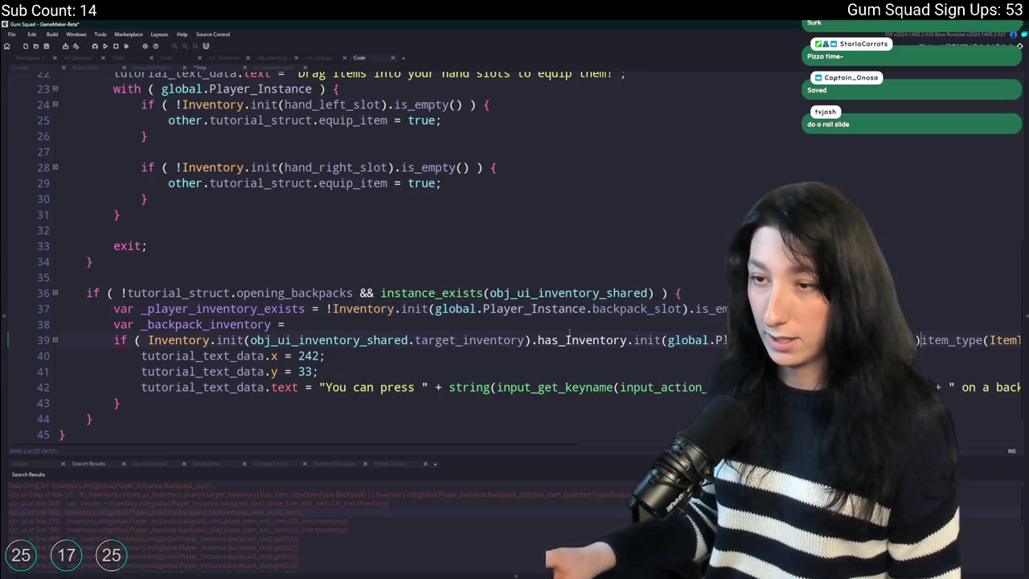
pyautogui.write('Inventory.init(global.Player_Instance.backpack_slot).')
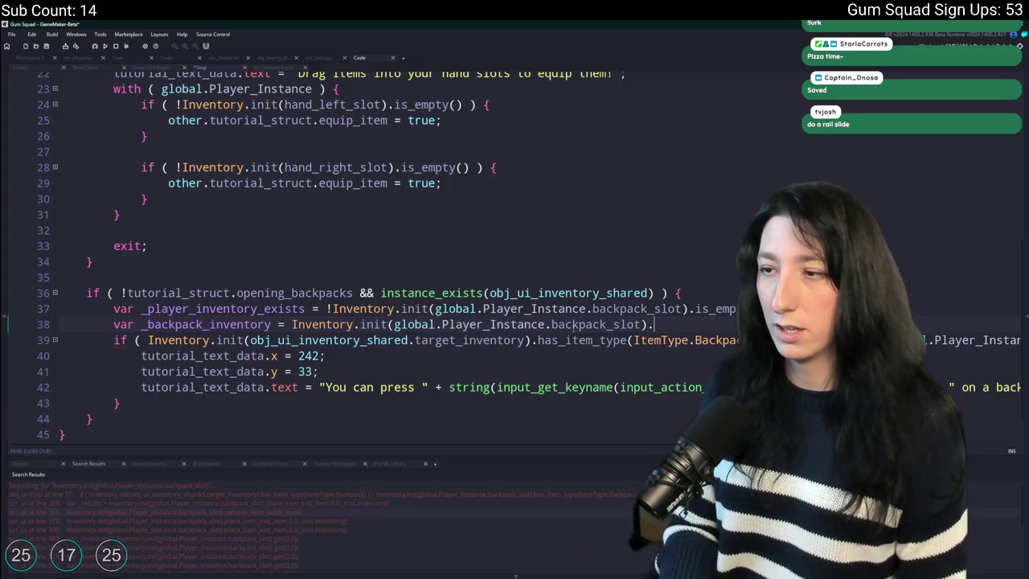
pyautogui.write('.get(0,0);')
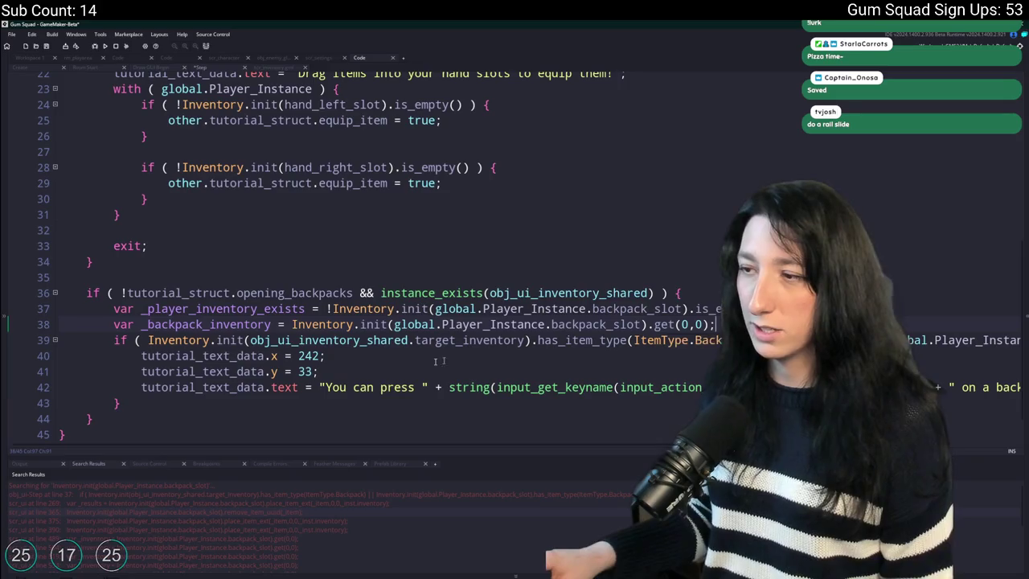
# Replace the backpack_slot reference in line 39's second Inventory.init with _backpack_inventory.
pyautogui.doubleClick(217, 324)
pyautogui.hotkey('ctrl', 'c')
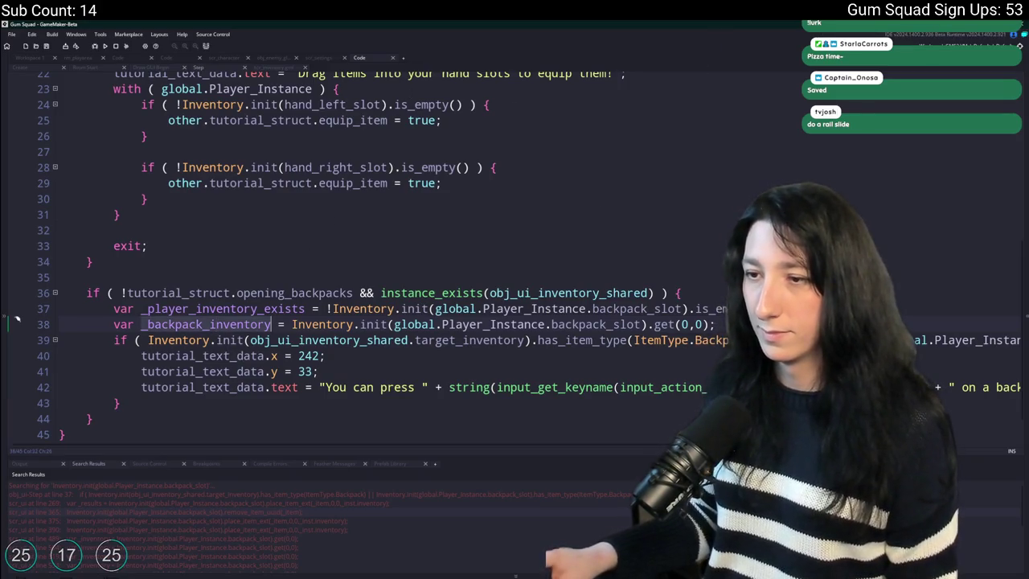
pyautogui.press('Down')
pyautogui.press('End')
pyautogui.moveTo(717, 342); pyautogui.dragTo(470, 340)
pyautogui.hotkey('ctrl', 'v')
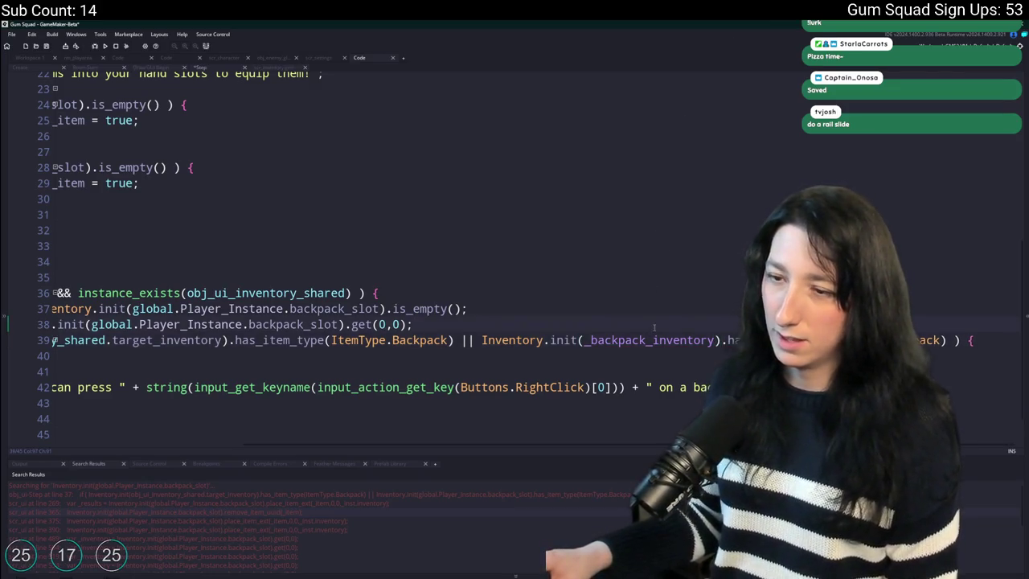
pyautogui.write('item_get_')
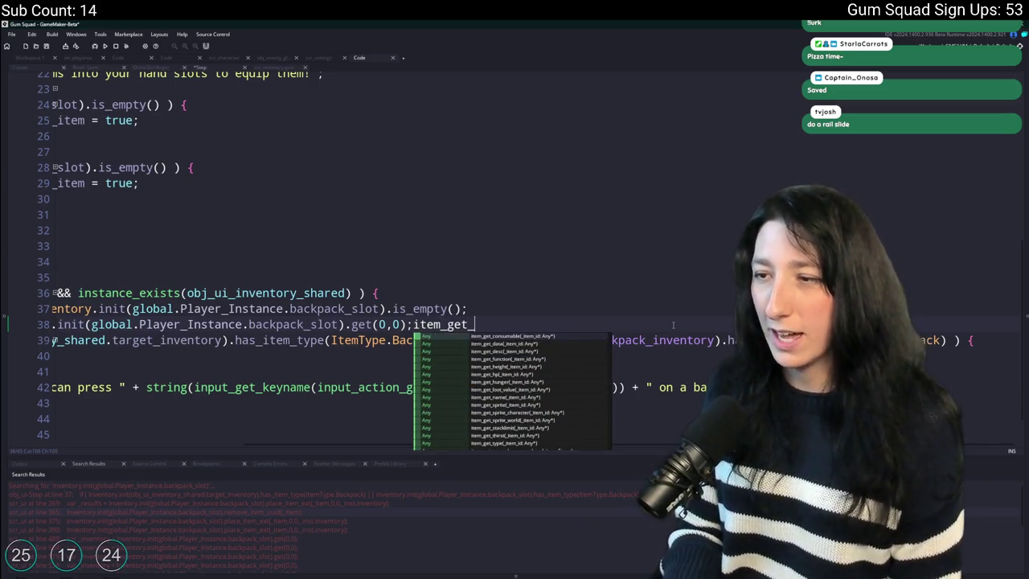
pyautogui.write('med')
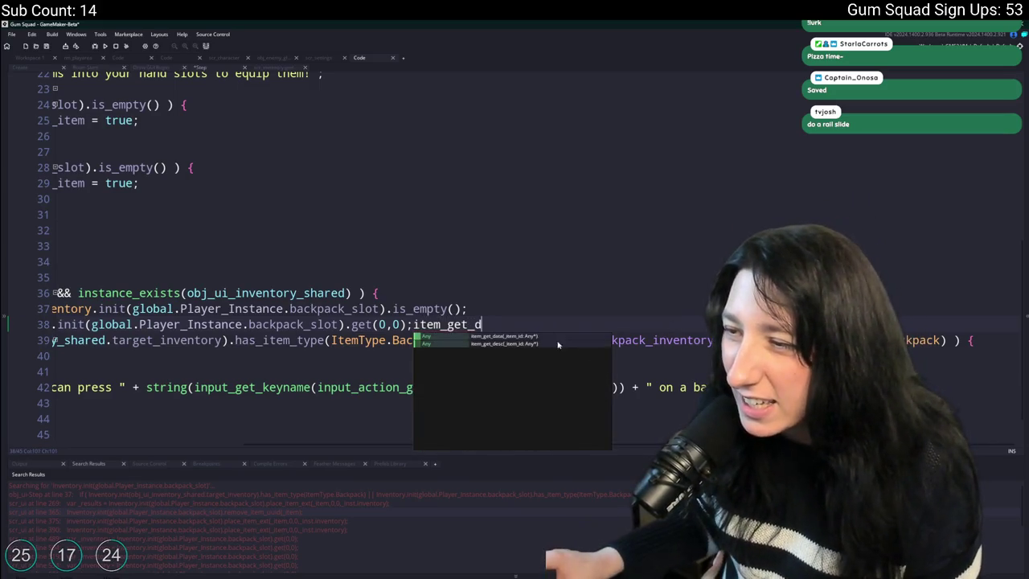
pyautogui.hotkey('ctrl', 'BackSpace')
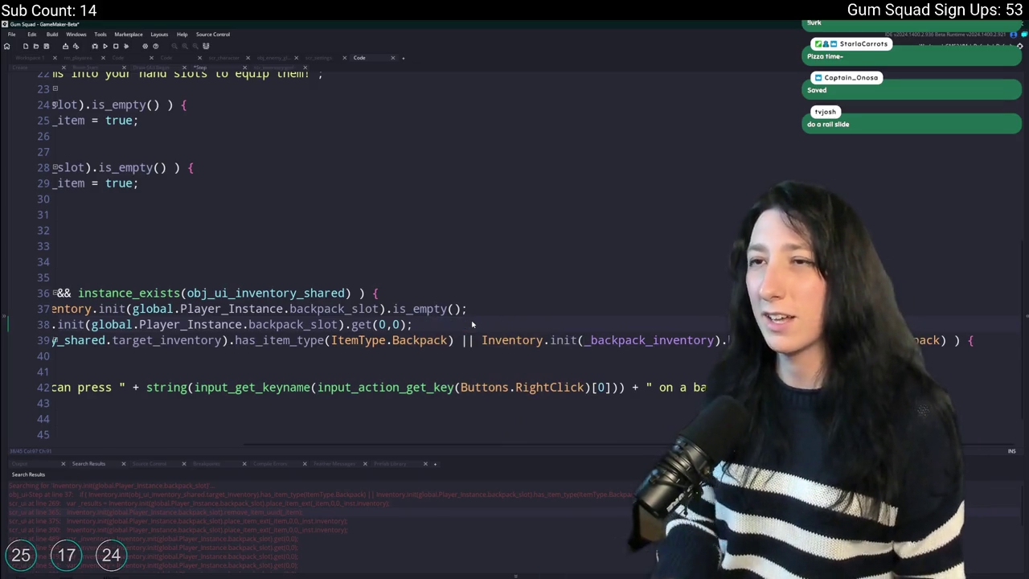
pyautogui.hotkey('ctrl', 'shift', 'f')
pyautogui.write('metadata.inventory')
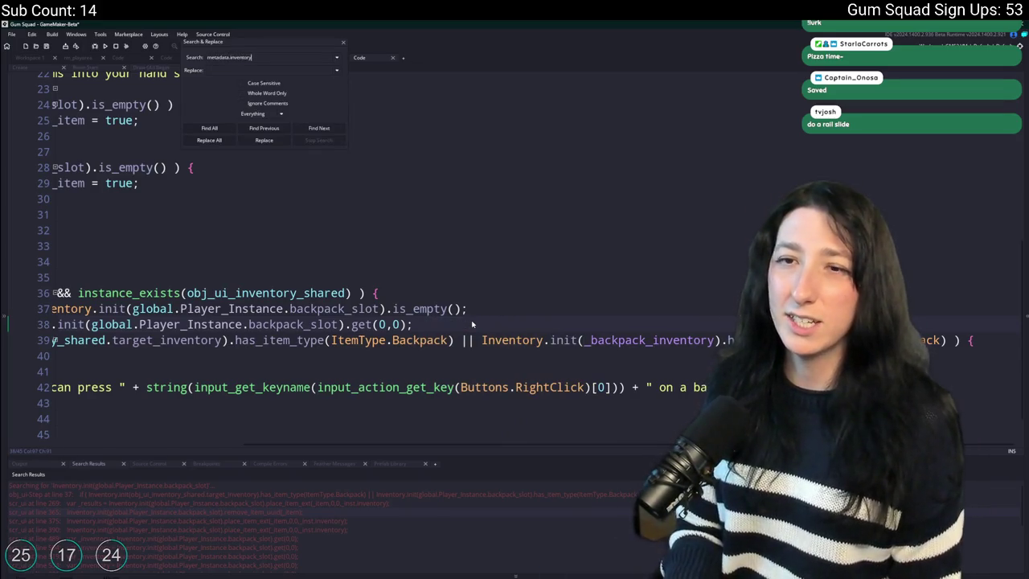
# Search the project for metadata.inventory and append .metadata.inventory to _backpack_inventory on line 39.
pyautogui.press('Return')
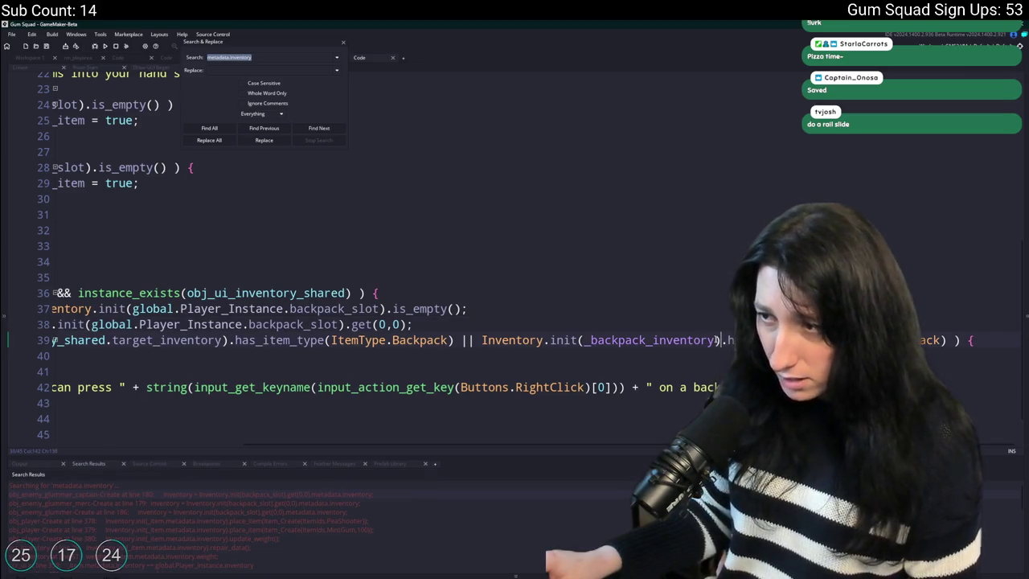
pyautogui.write('.metadata.inventory')
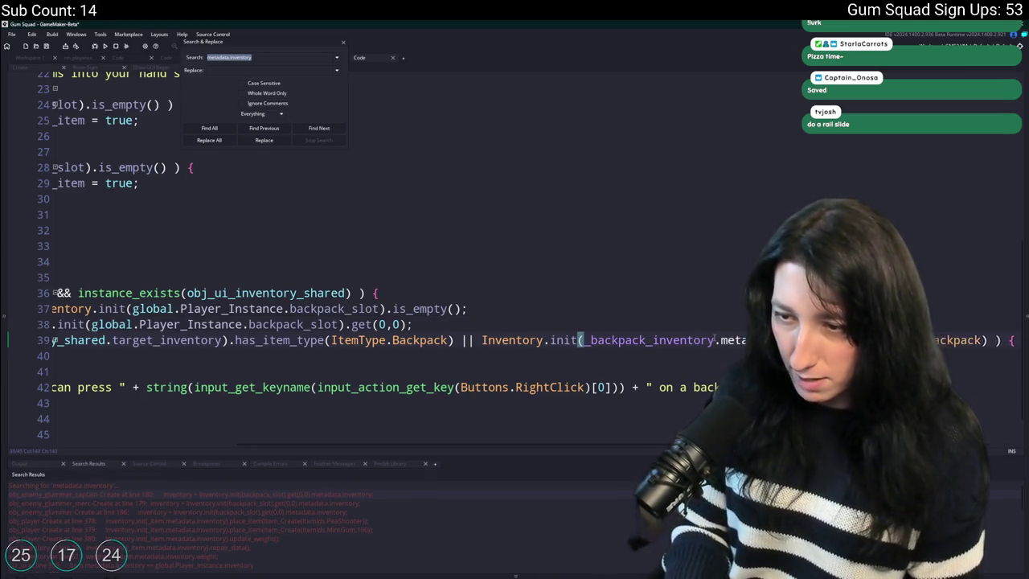
pyautogui.press('BackSpace')
pyautogui.press('BackSpace')
pyautogui.press('BackSpace')
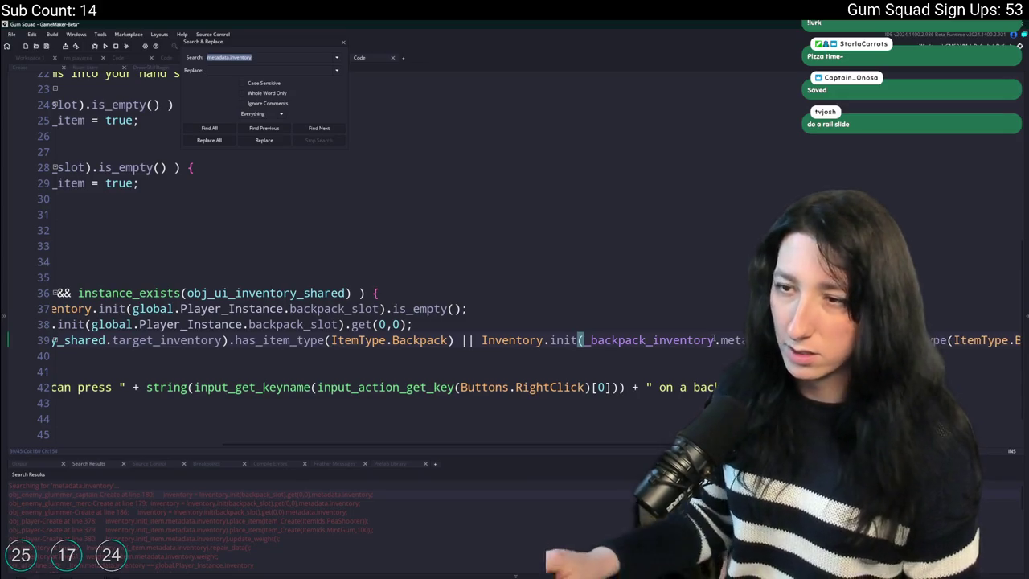
pyautogui.click(112, 309)
pyautogui.click(100, 325)
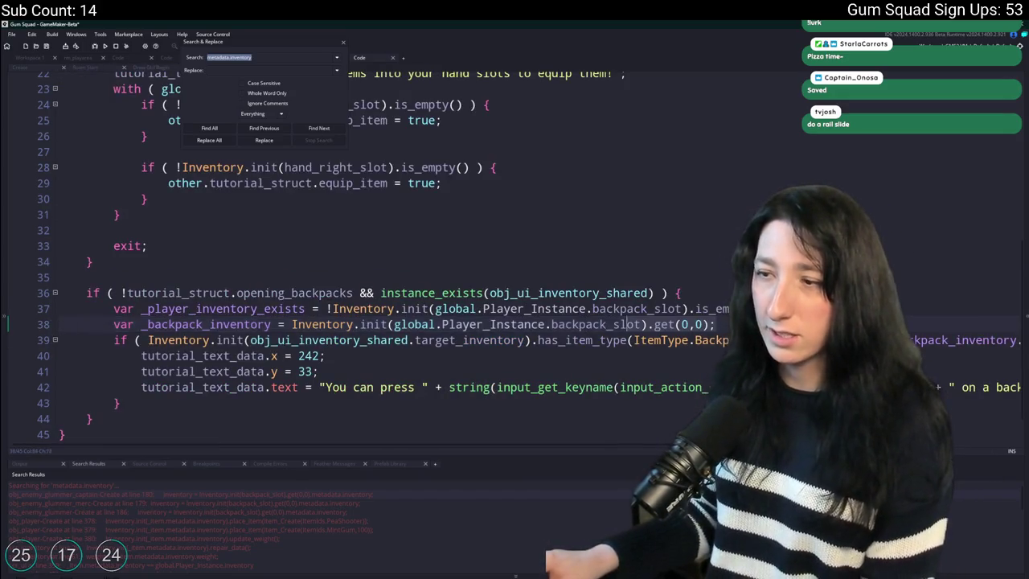
pyautogui.click(343, 43)
# Guard line 39's backpack metadata check with _player_inventory_exists &&.
pyautogui.doubleClick(225, 308)
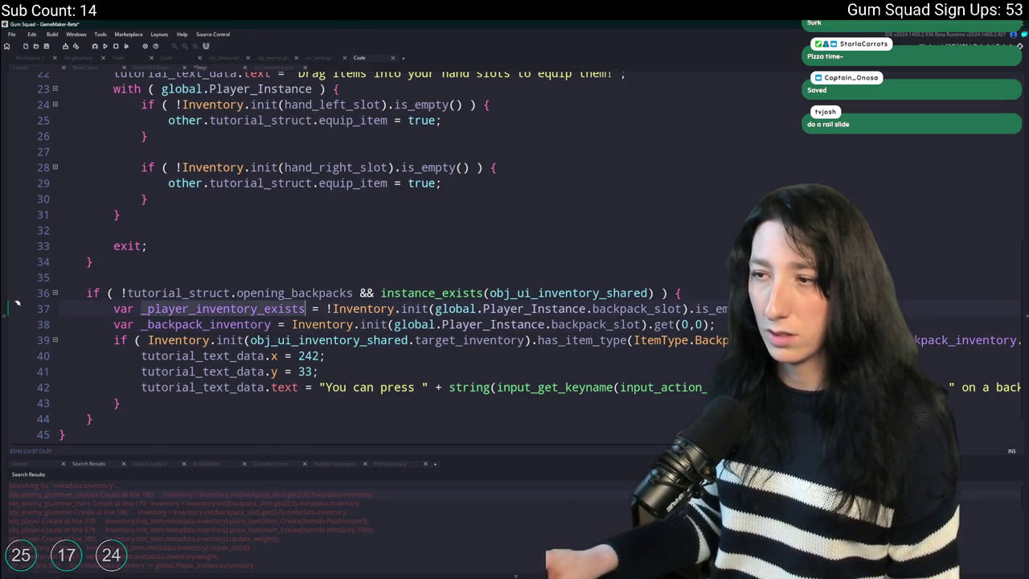
pyautogui.click(751, 340)
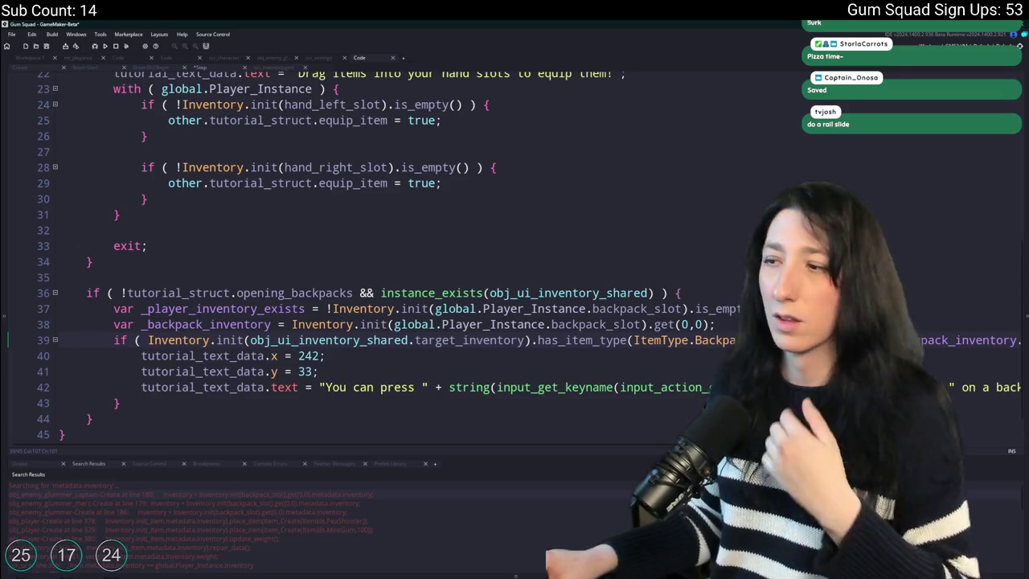
pyautogui.press('End')
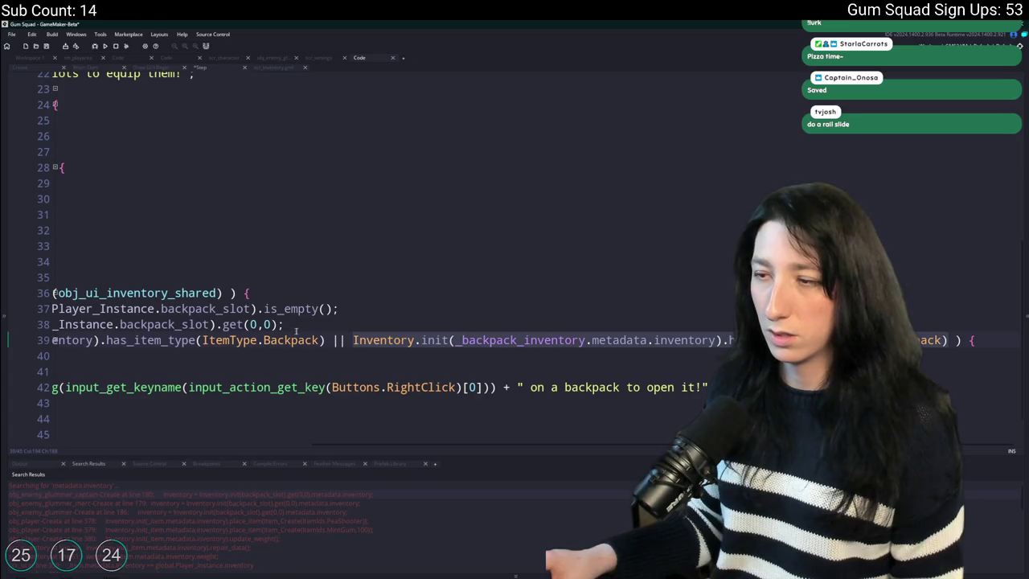
pyautogui.click(400, 326)
pyautogui.write('_player_inventory_exists &&')
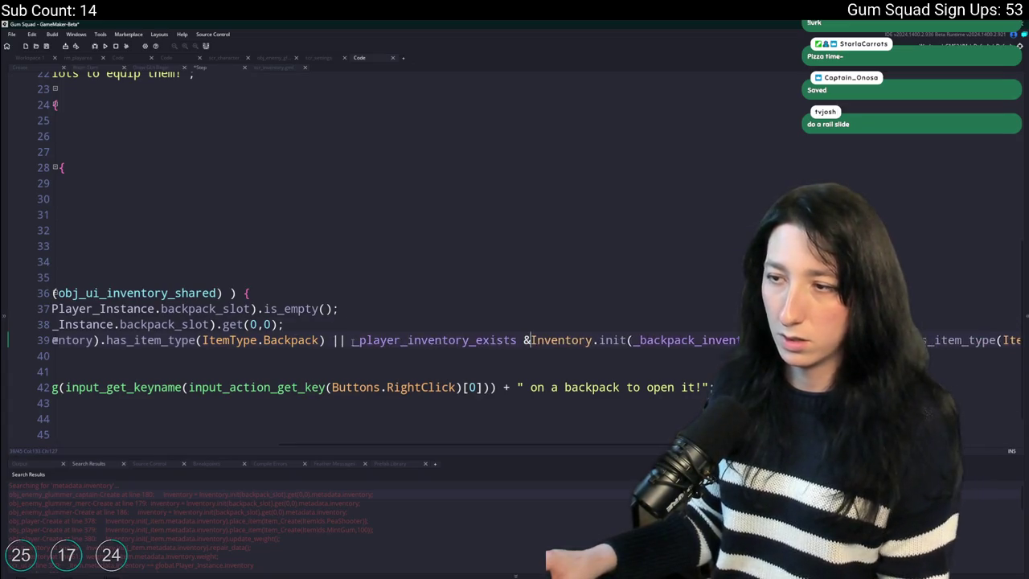
pyautogui.moveTo(284, 324); pyautogui.dragTo(53, 309)
# Remove the _player_inventory_exists check from the _backpack_inventory declaration on line 38.
pyautogui.doubleClick(222, 326)
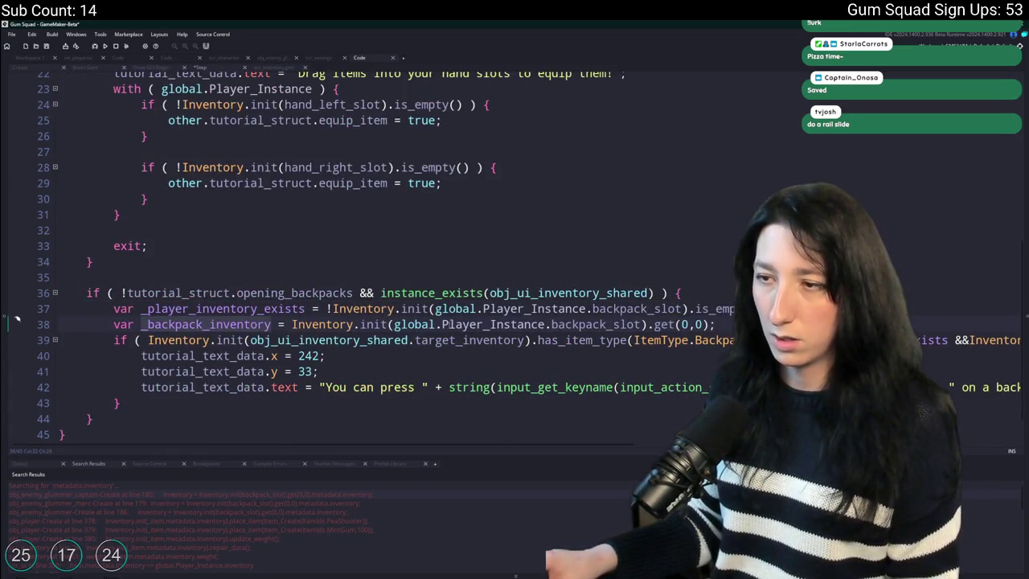
pyautogui.doubleClick(233, 309)
pyautogui.hotkey('ctrl', 'c')
pyautogui.click(291, 325)
pyautogui.hotkey('ctrl', 'v')
pyautogui.write('&&')
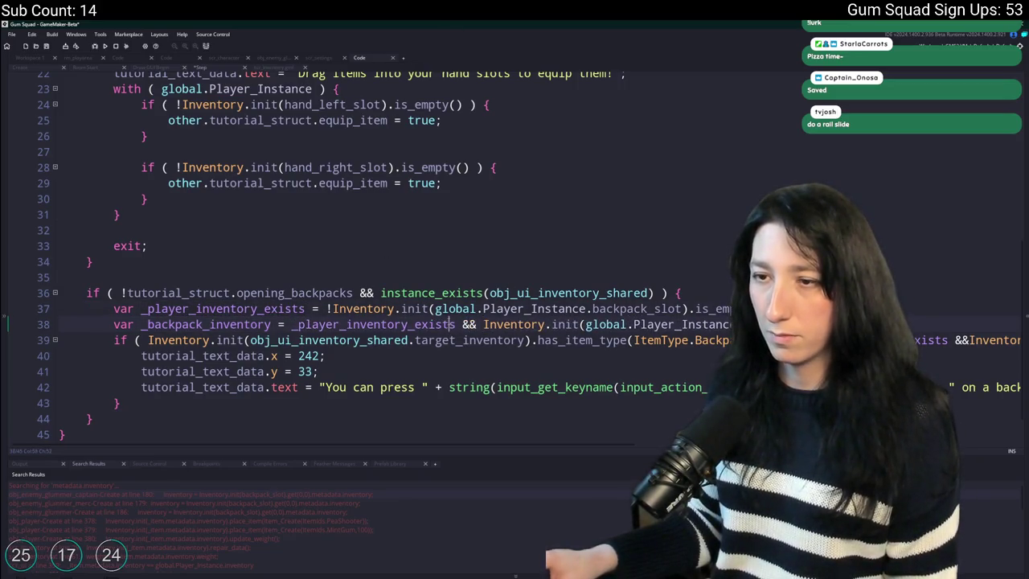
pyautogui.click(456, 324)
pyautogui.click(272, 324)
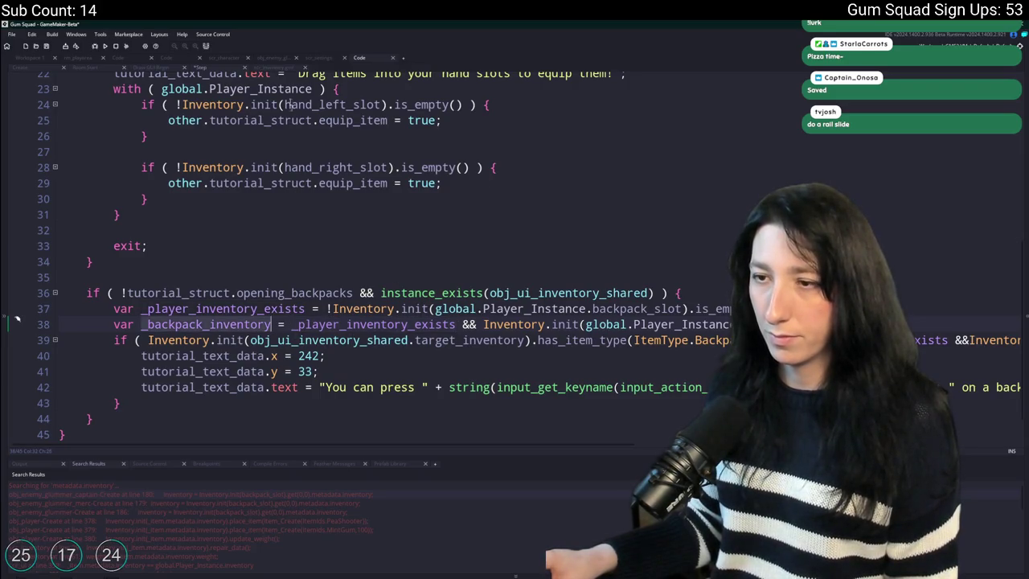
pyautogui.click(292, 323)
pyautogui.hotkey('ctrl', 'Delete')
pyautogui.hotkey('ctrl', 'Delete')
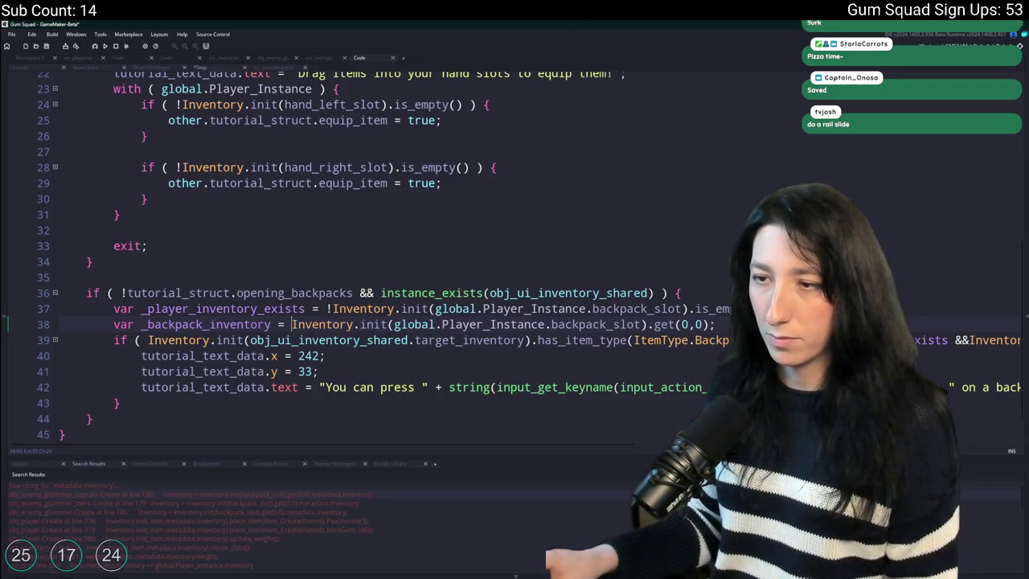
pyautogui.press('Up')
# Wrap the _backpack_inventory declaration in an if ( _player_inventory_exists ) { } block.
pyautogui.press('End')
pyautogui.press('Return')
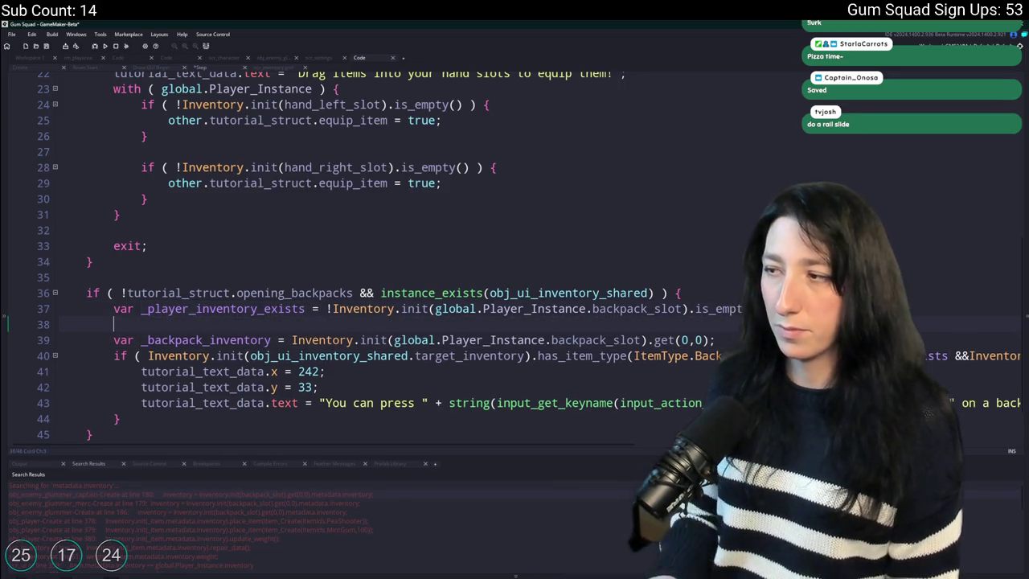
pyautogui.write('if ( _player_inventory_exists ) {')
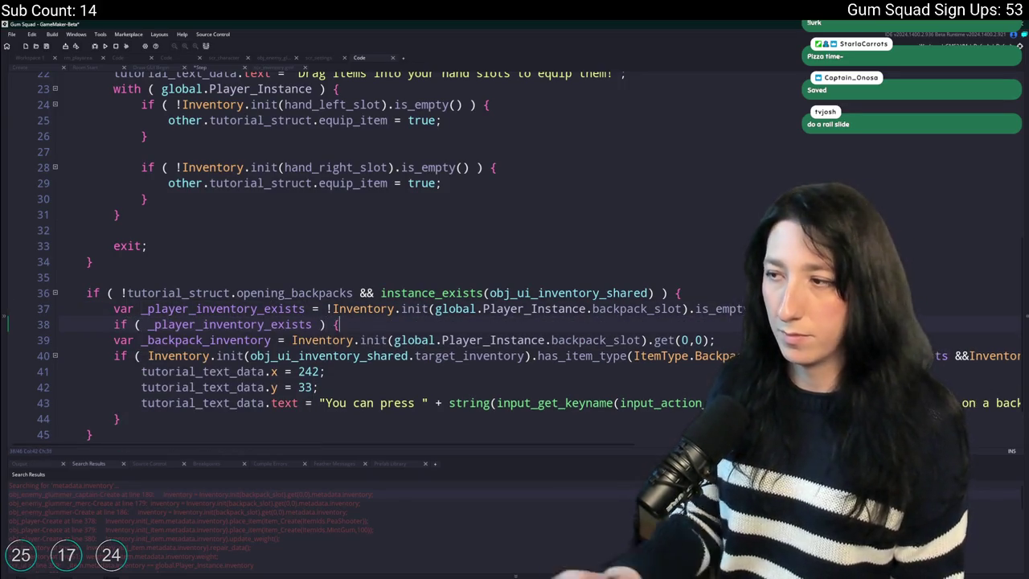
pyautogui.press('Down')
pyautogui.press('End')
pyautogui.press('Return')
pyautogui.write('}')
pyautogui.press('Up')
pyautogui.press('Home')
pyautogui.press('Tab')
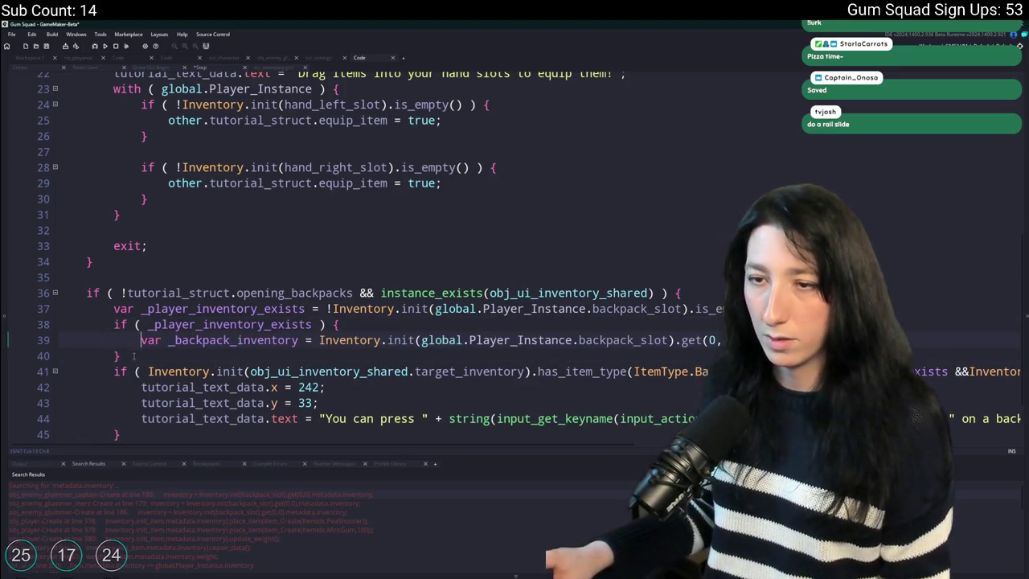
pyautogui.press('Down')
pyautogui.press('End')
pyautogui.press('Return')
# Split the backpack hint condition across lines, with || on its own line.
pyautogui.doubleClick(243, 337)
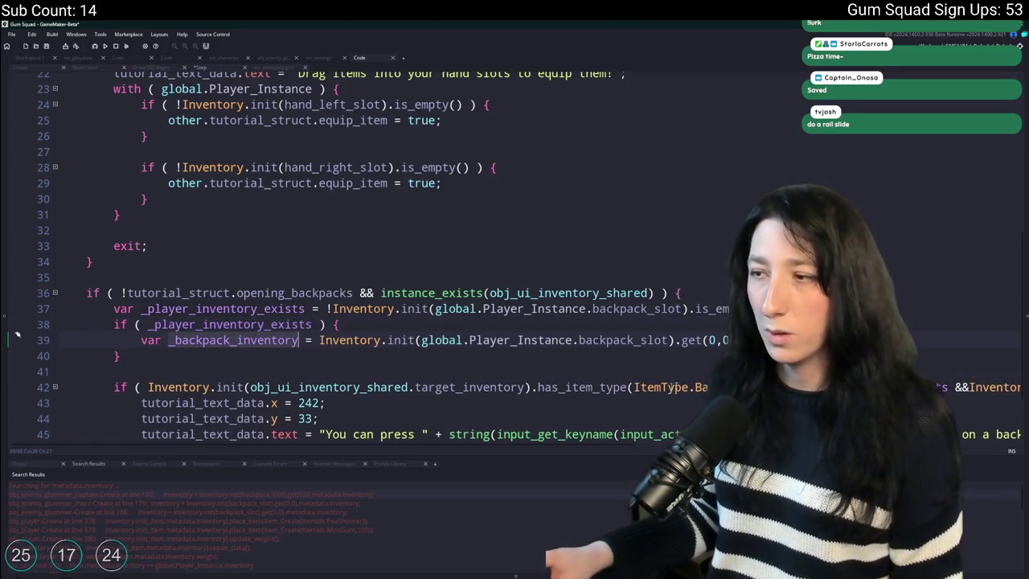
pyautogui.click(659, 387)
pyautogui.hscroll(3, 456, 393)
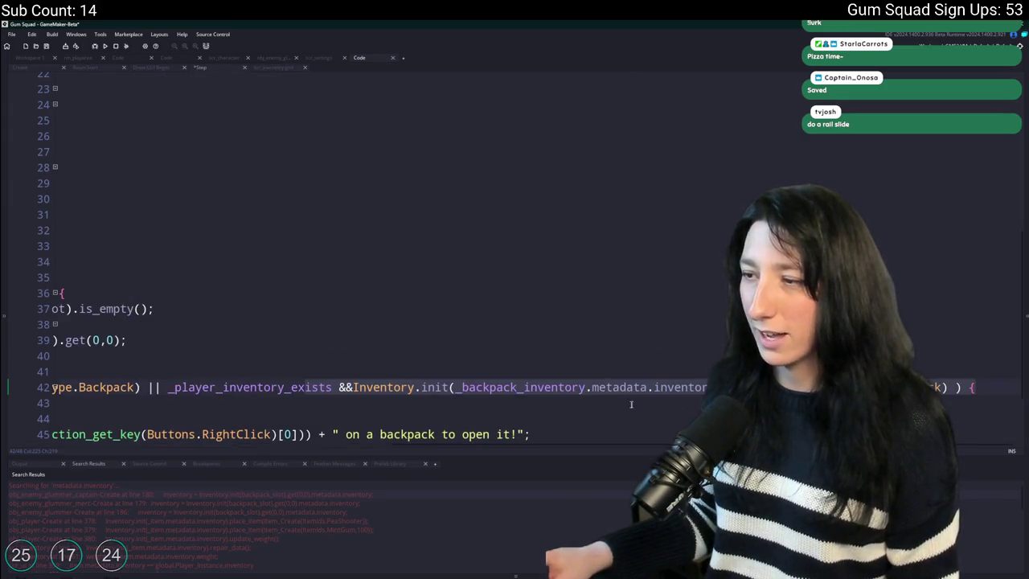
pyautogui.moveTo(342, 390); pyautogui.dragTo(199, 386)
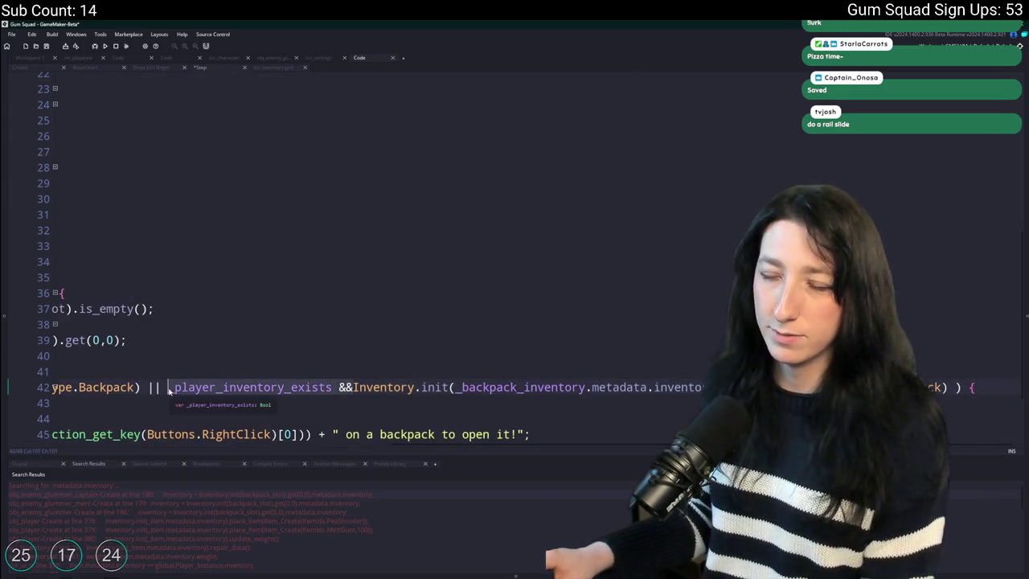
pyautogui.click(235, 397)
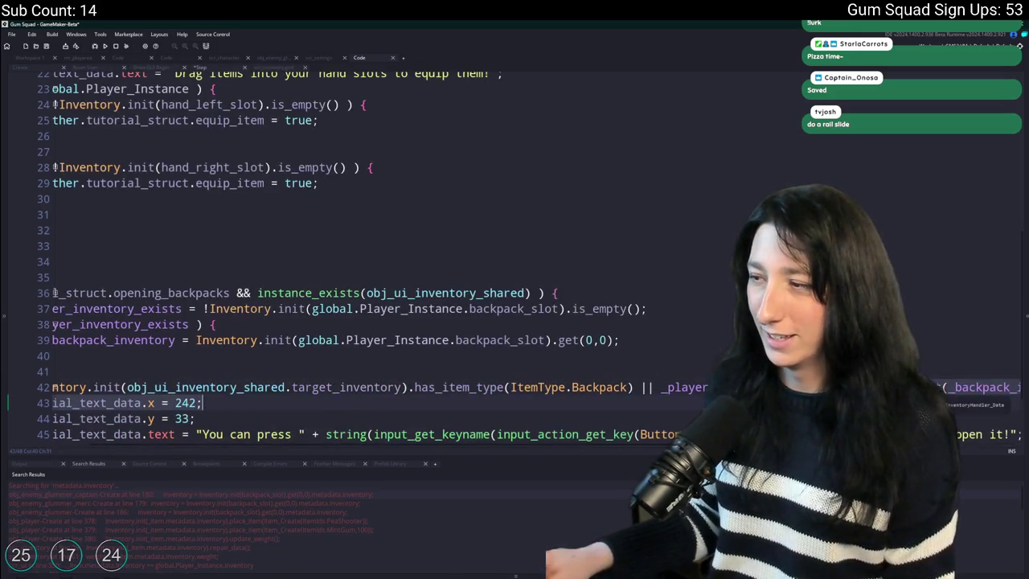
pyautogui.click(679, 388)
pyautogui.press('Return')
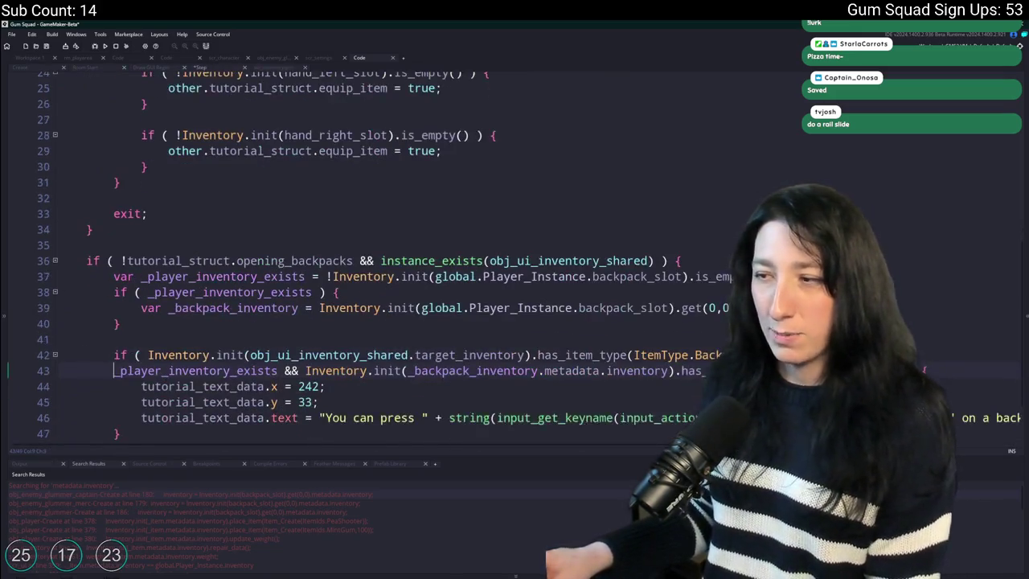
pyautogui.press('Return')
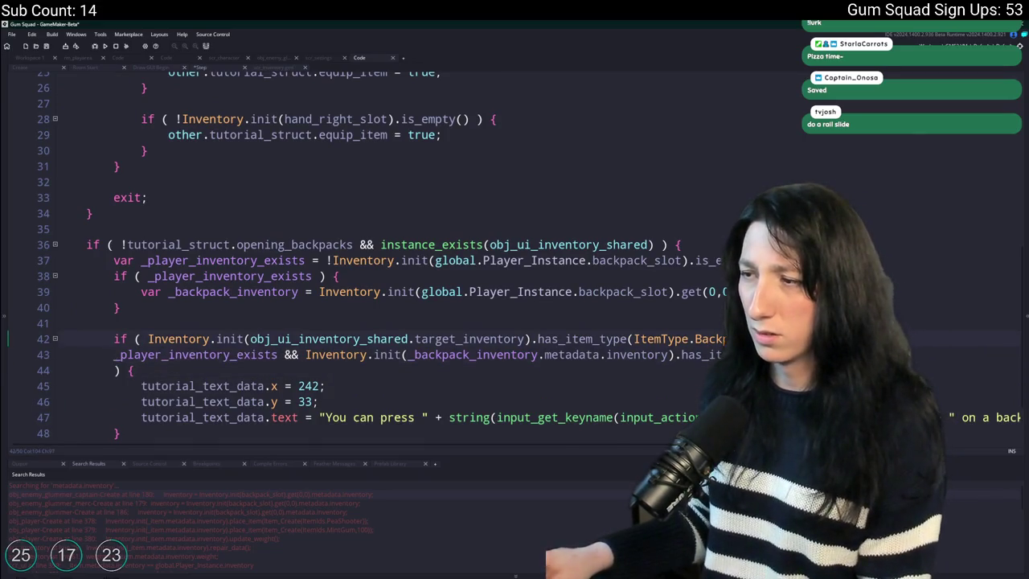
pyautogui.press('Return')
pyautogui.write('||')
pyautogui.scroll(-1, 160, 321)
pyautogui.hotkey('shift', 'Down')
pyautogui.press('Tab')
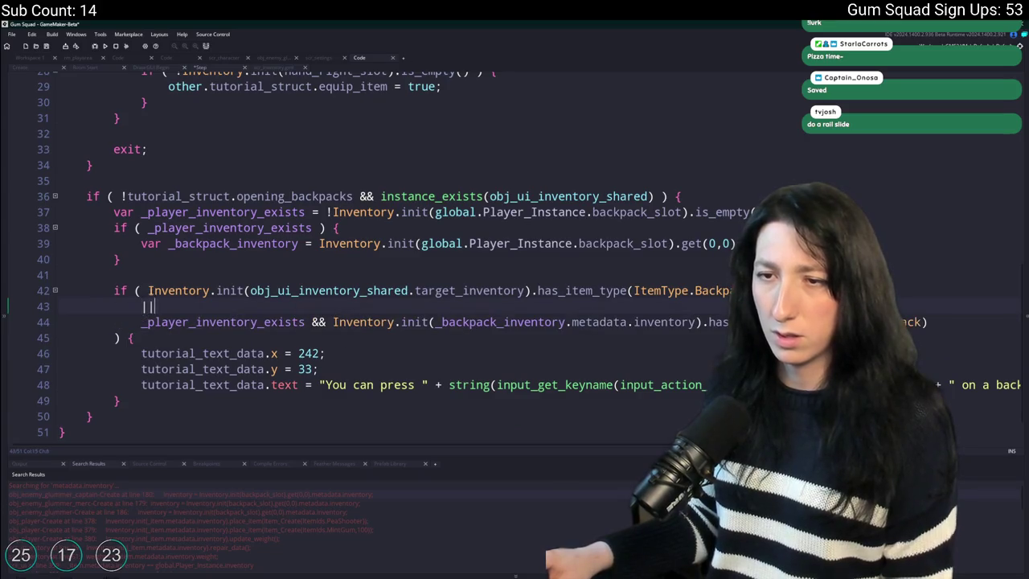
# Indent the condition lines and add an opening parenthesis before the _player_inventory_exists clause.
pyautogui.click(148, 290)
pyautogui.press('Return')
pyautogui.press('Tab')
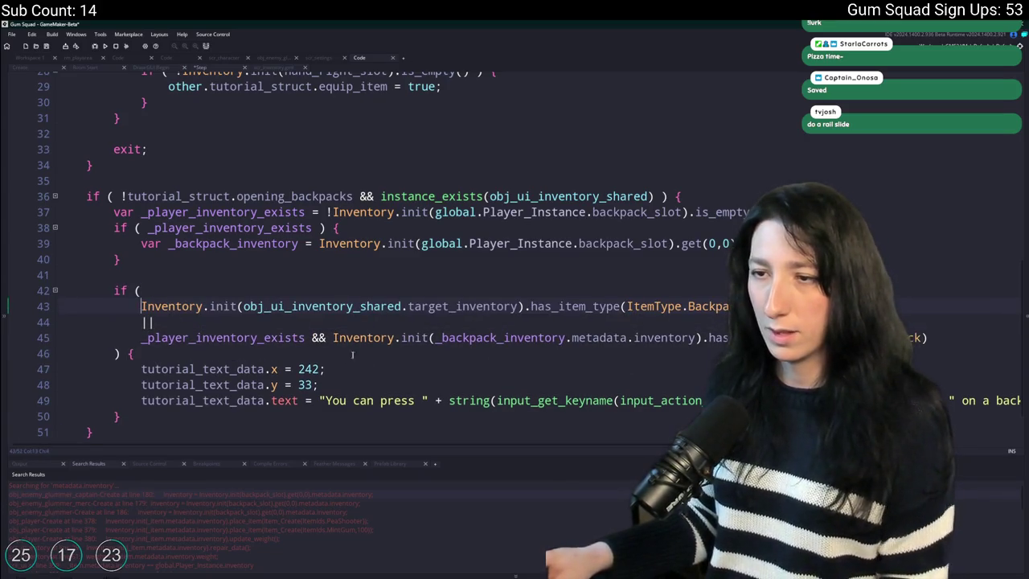
pyautogui.click(141, 337)
pyautogui.write('(')
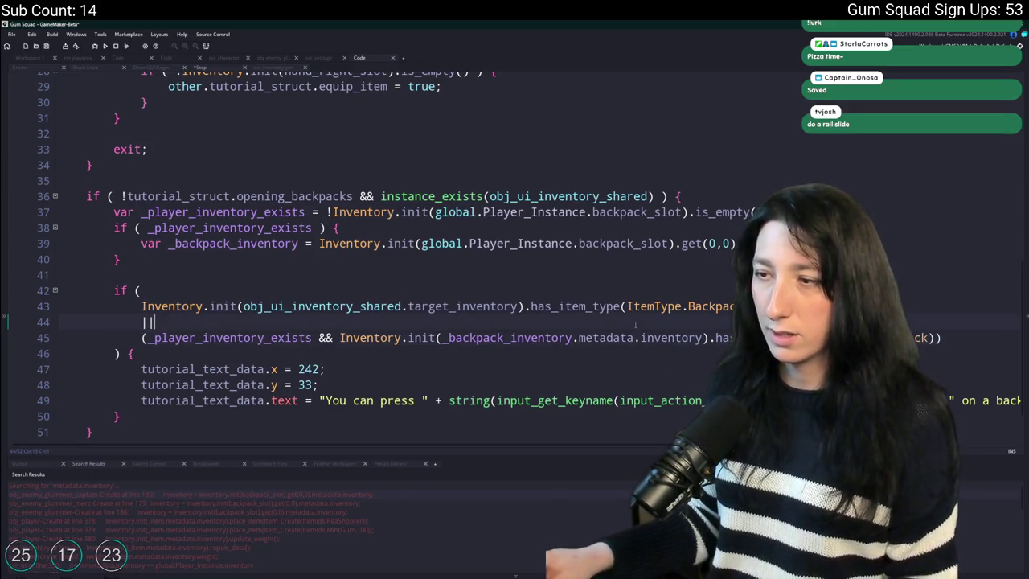
pyautogui.scroll(-1, 634, 325)
# Relaunch Gum Squad, host the ChewyCup world, check the backpack in the inventory, then stop the game.
pyautogui.press('F5')
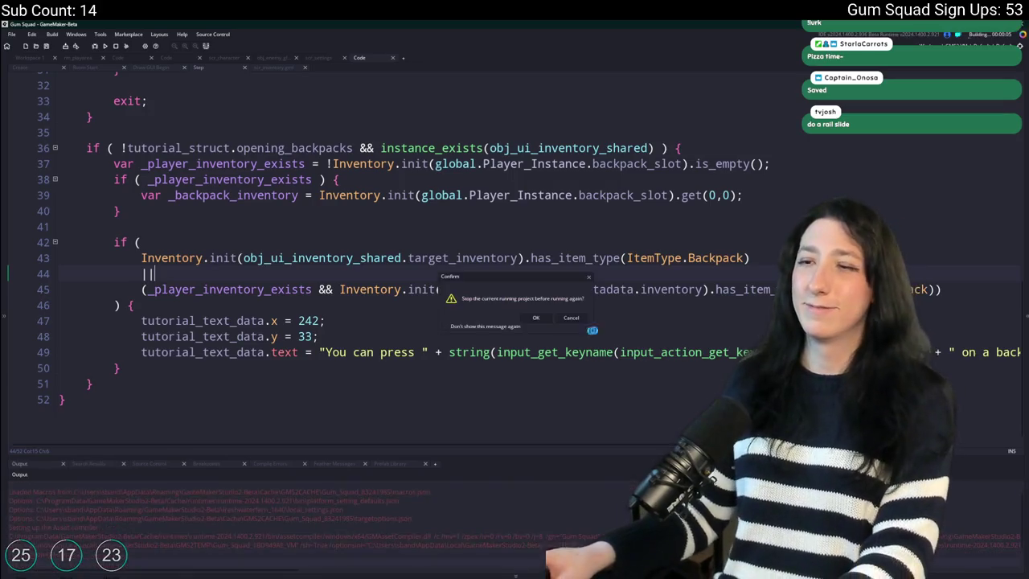
pyautogui.press('Return')
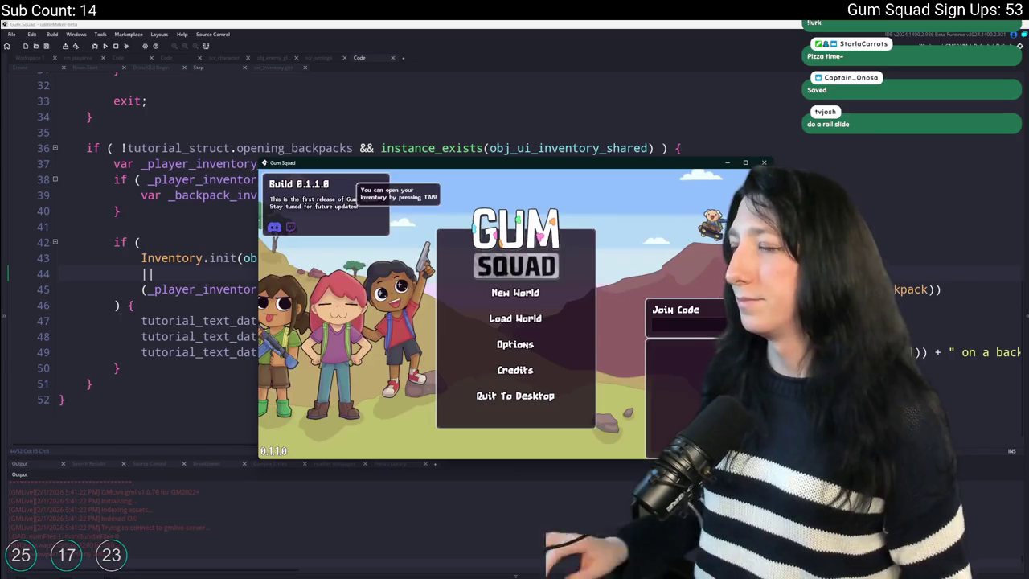
pyautogui.click(521, 303)
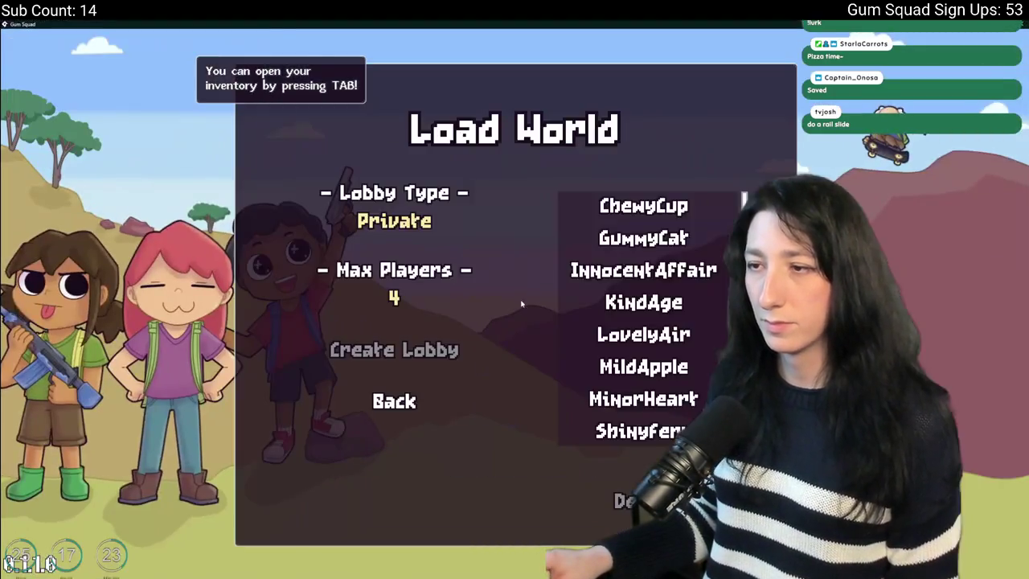
pyautogui.click(643, 205)
pyautogui.click(429, 348)
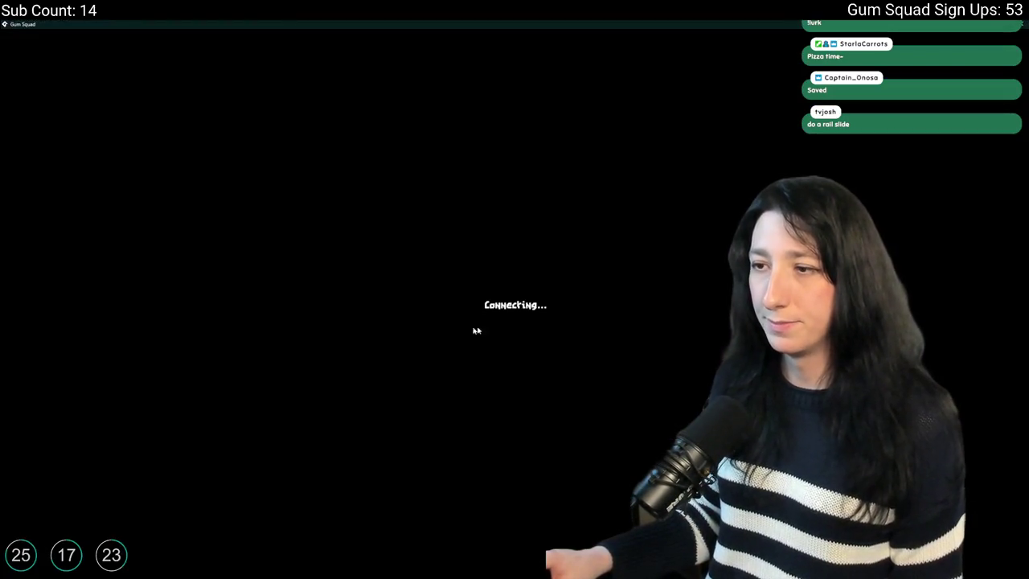
pyautogui.press('Tab')
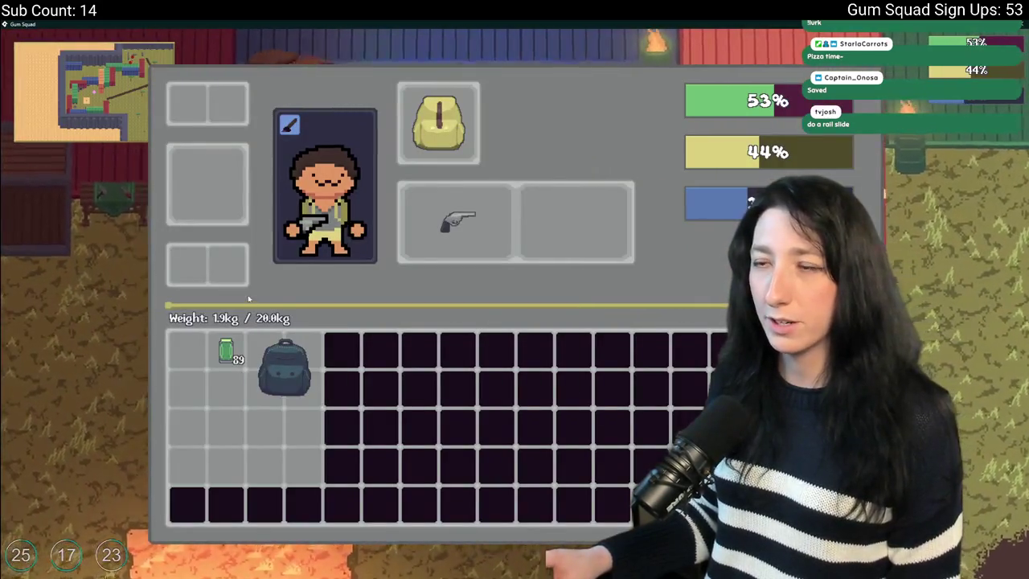
pyautogui.press('F11')
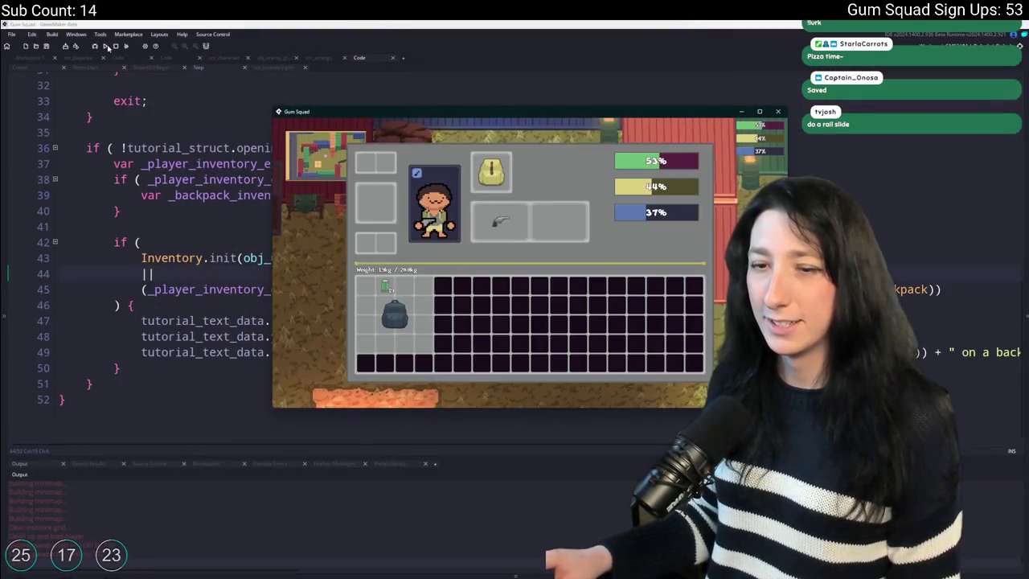
pyautogui.press('Escape')
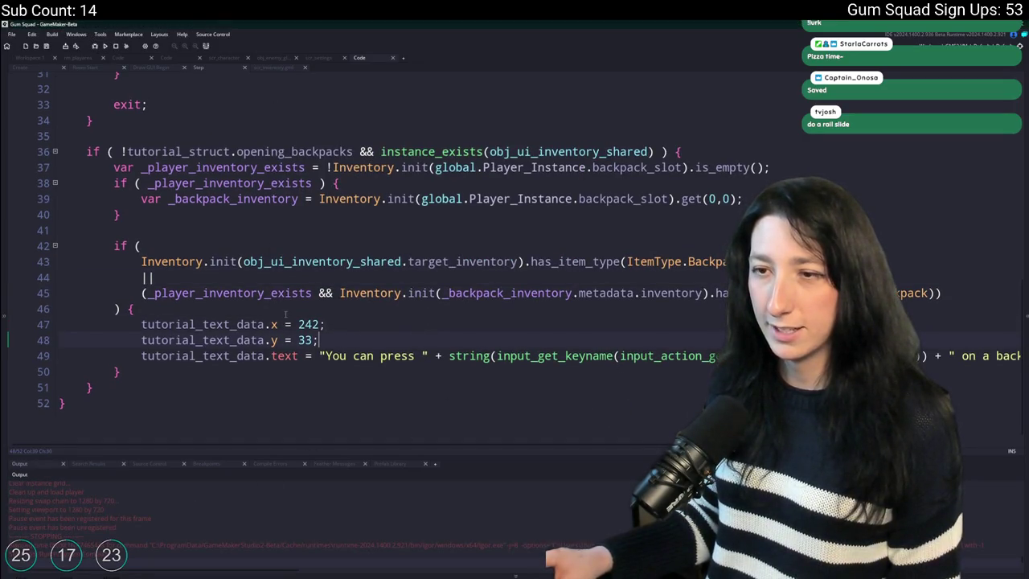
# Paste a second instance_exists check into the outer backpack condition.
pyautogui.scroll(1, 313, 297)
pyautogui.scroll(1, 313, 297)
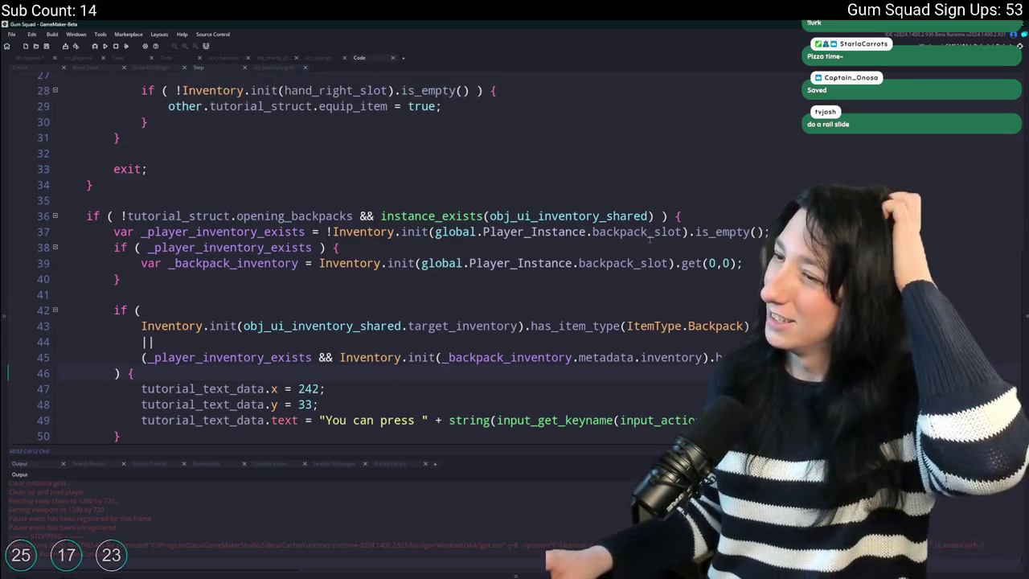
pyautogui.click(353, 216)
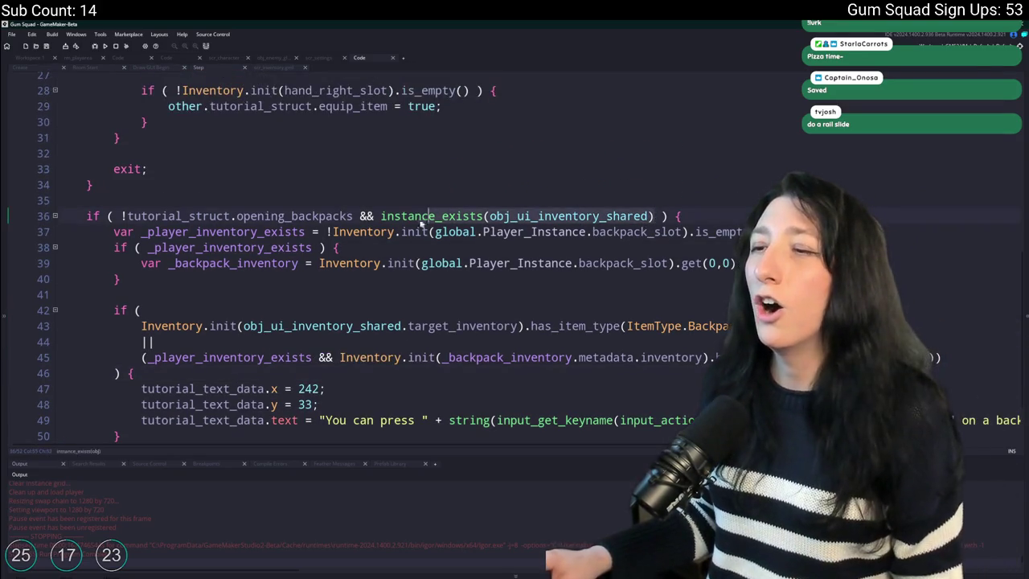
pyautogui.write('&& instance_exists(obj_ui_inventory_shared)')
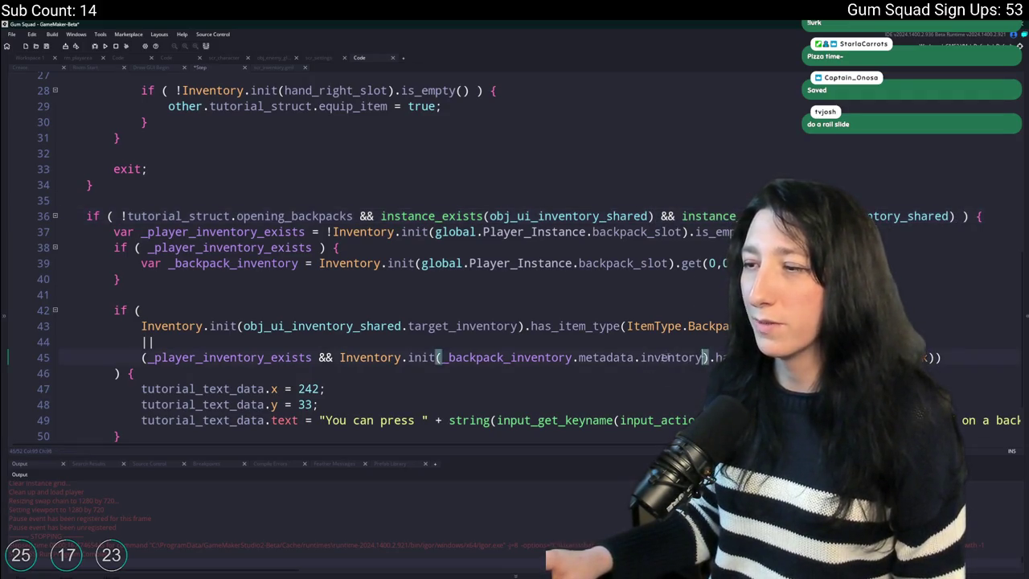
# Replace the _backpack_inventory argument on line 45 with global.Player_Instance.inventory.
pyautogui.click(452, 359)
pyautogui.hotkey('ctrl', 'Delete')
pyautogui.hotkey('ctrl', 'Delete')
pyautogui.hotkey('ctrl', 'Delete')
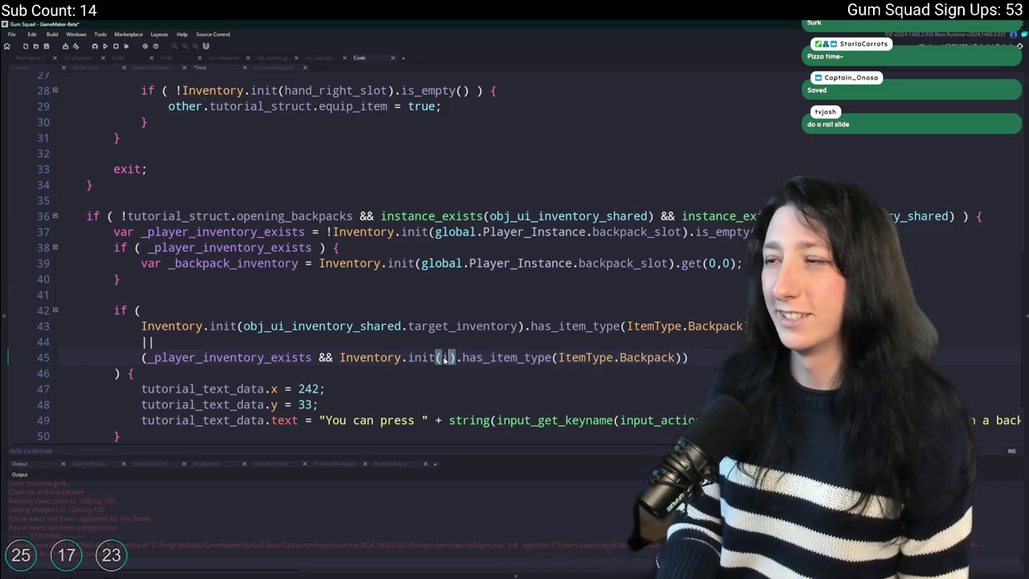
pyautogui.write('invenotr')
pyautogui.press('BackSpace')
pyautogui.press('BackSpace')
pyautogui.press('BackSpace')
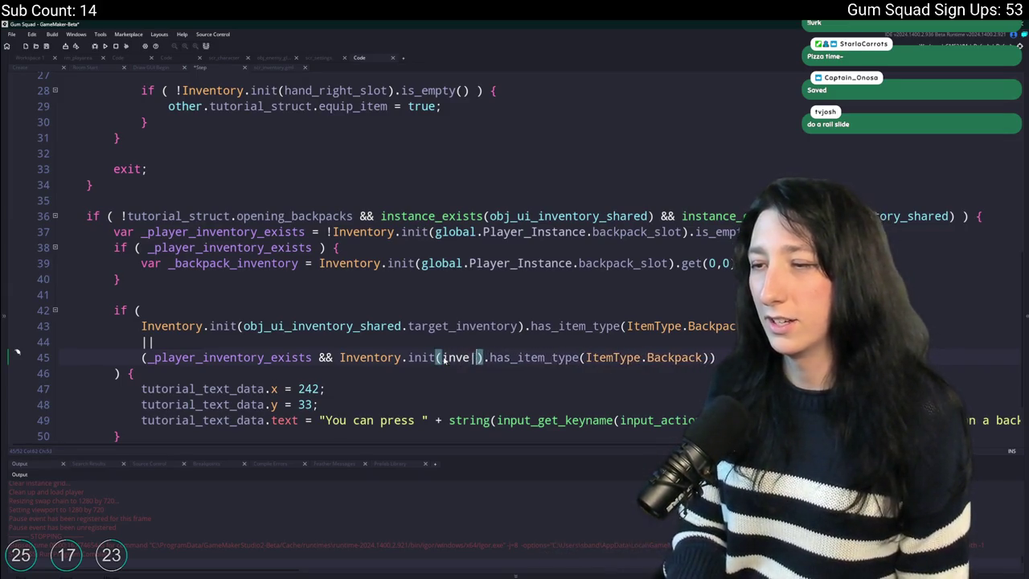
pyautogui.write('global.Player_Instance.in')
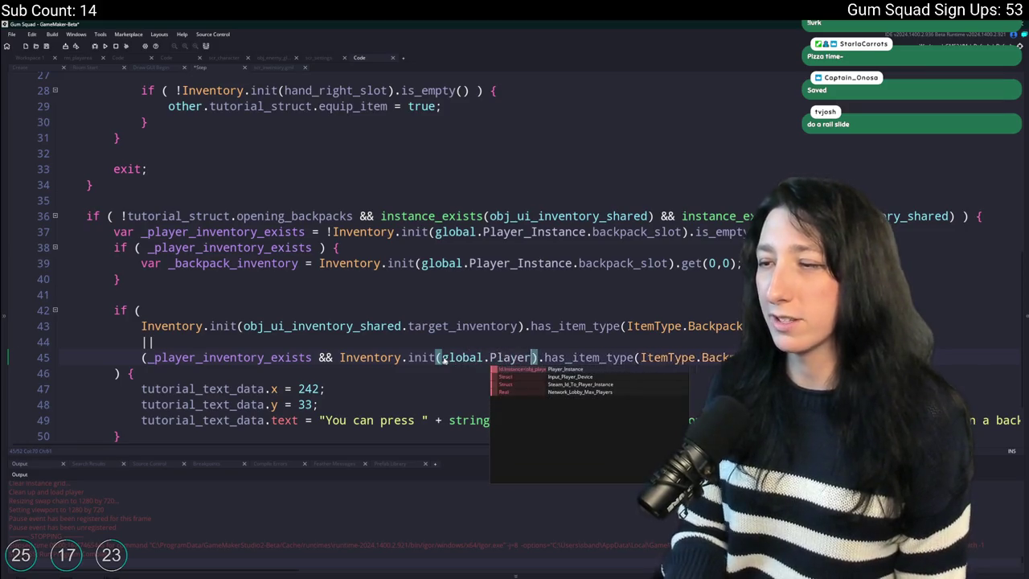
pyautogui.write('venotryt')
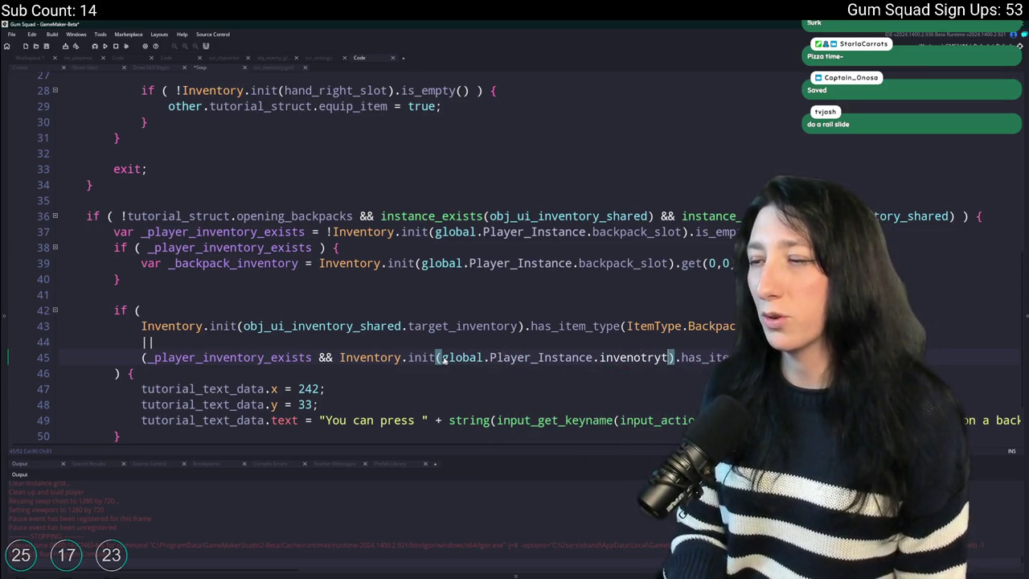
pyautogui.press('BackSpace')
pyautogui.press('BackSpace')
pyautogui.press('BackSpace')
pyautogui.write('tory')
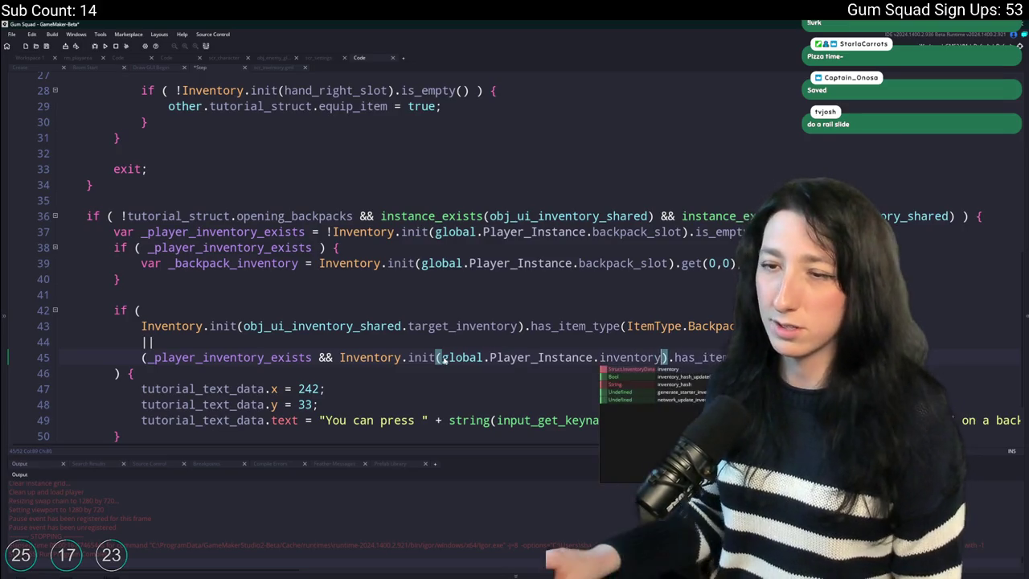
# Remove the player-inventory-exists check and delete the unused _player_inventory_exists variable block.
pyautogui.click(142, 357)
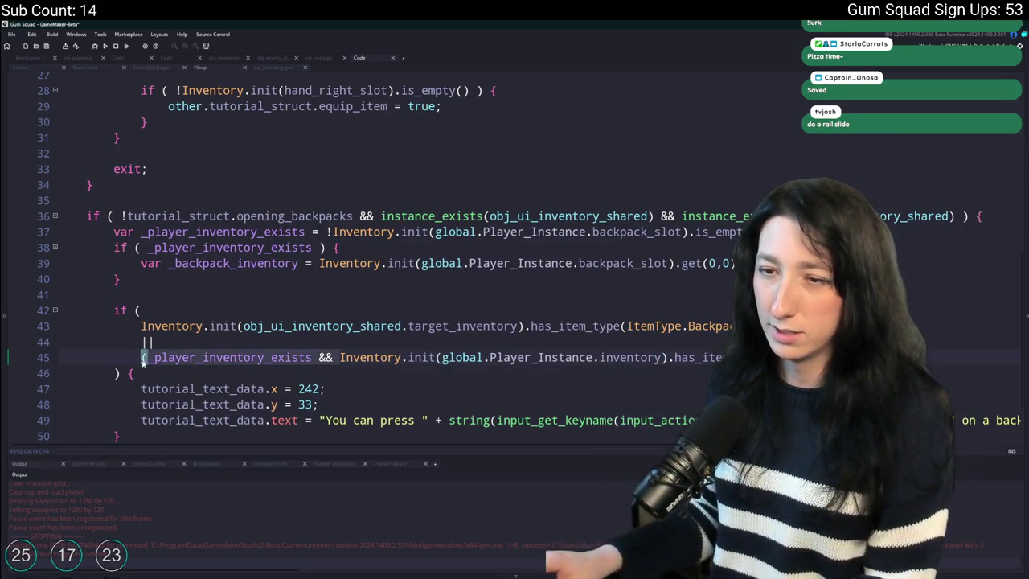
pyautogui.hotkey('ctrl', 'Delete')
pyautogui.hotkey('ctrl', 'Delete')
pyautogui.hotkey('ctrl', 'Delete')
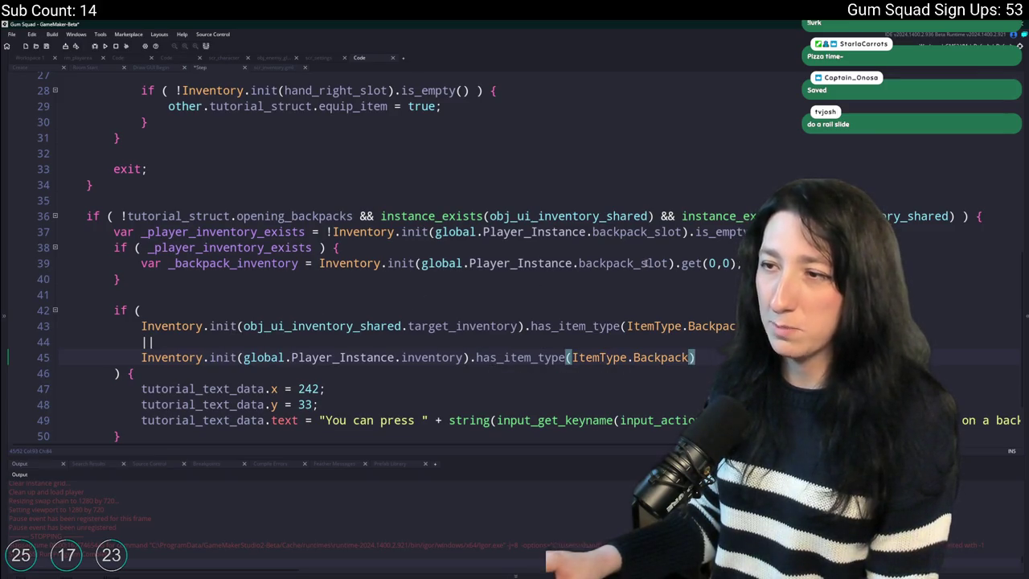
pyautogui.moveTo(180, 278); pyautogui.dragTo(61, 232)
pyautogui.press('BackSpace')
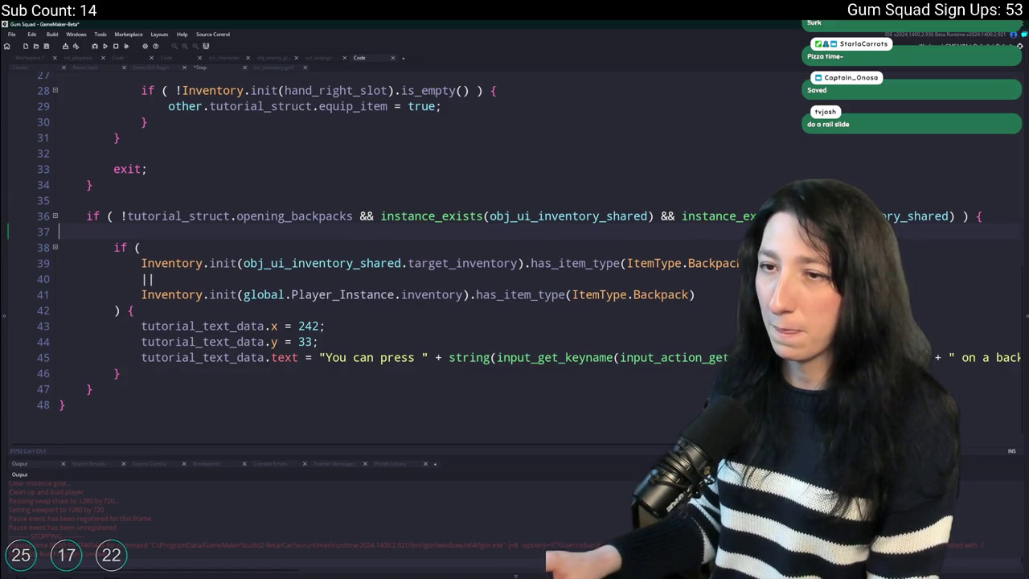
pyautogui.press('BackSpace')
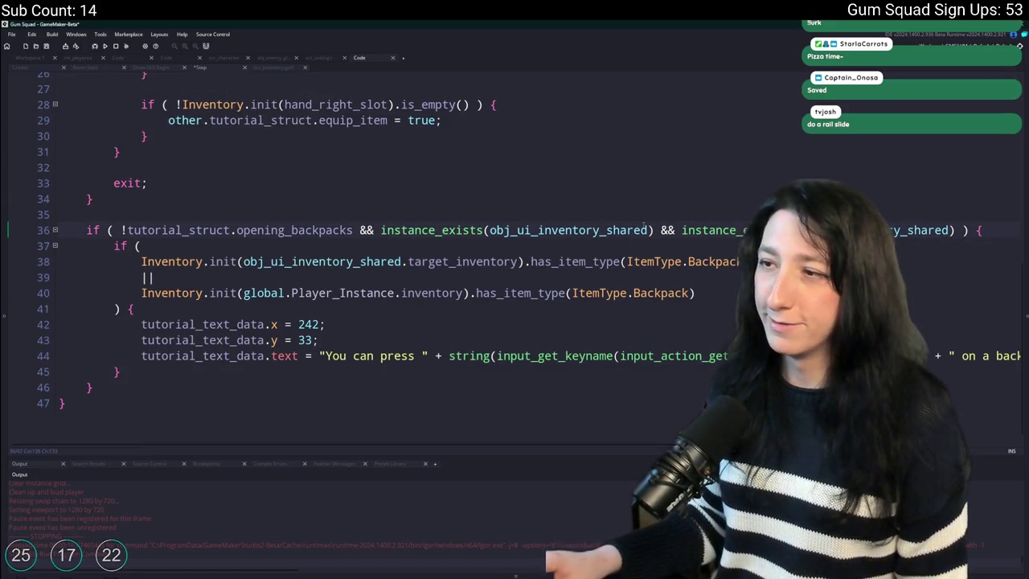
# Change 'shared' to 'player' in the second check, open the parenthesis on line 36, and run the game.
pyautogui.moveTo(647, 230); pyautogui.dragTo(609, 231)
pyautogui.write('player')
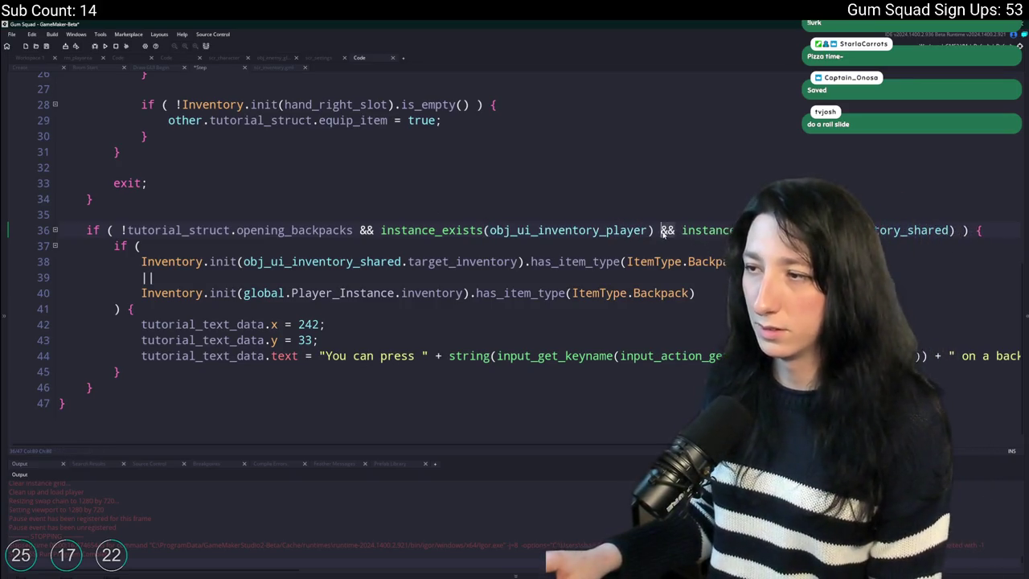
pyautogui.click(381, 230)
pyautogui.write('(')
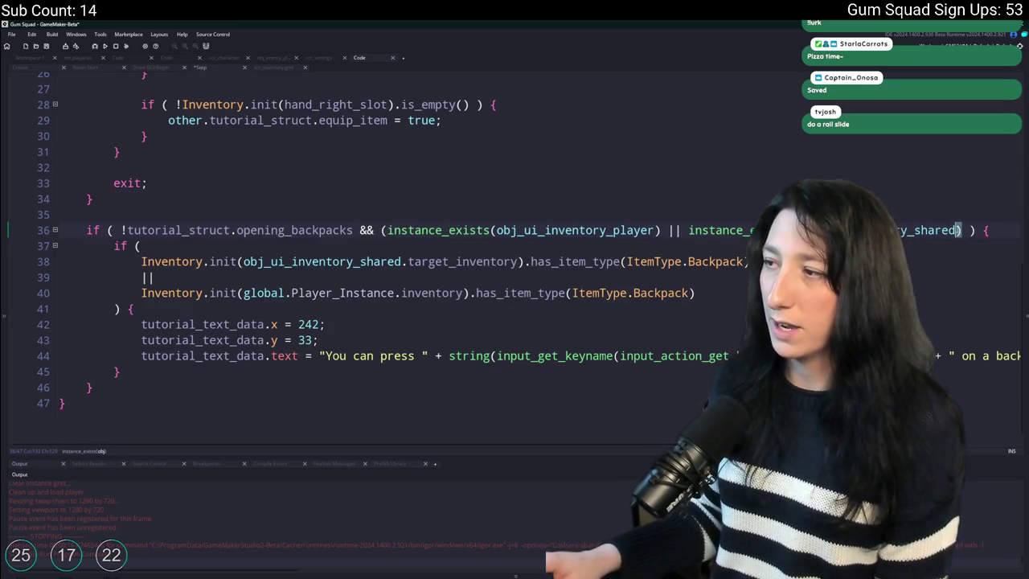
pyautogui.press('F5')
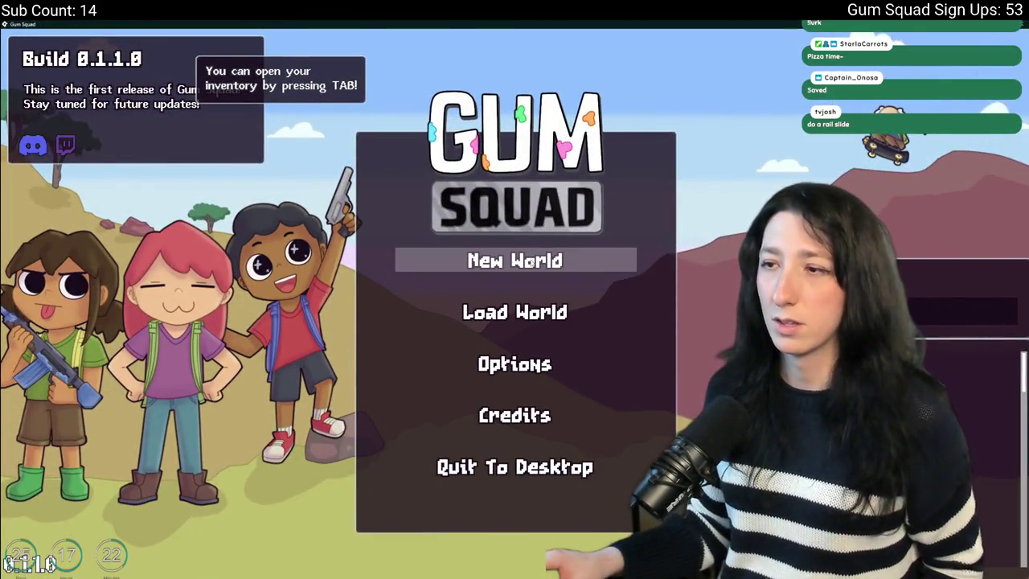
# Create a lobby for a new world, then save and quit to the main menu.
pyautogui.click(518, 260)
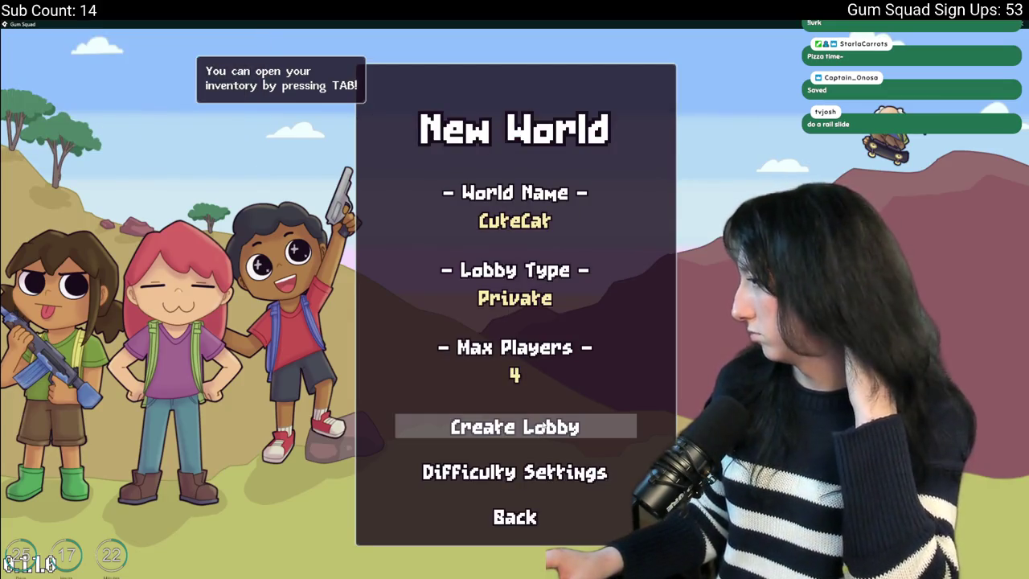
pyautogui.click(530, 424)
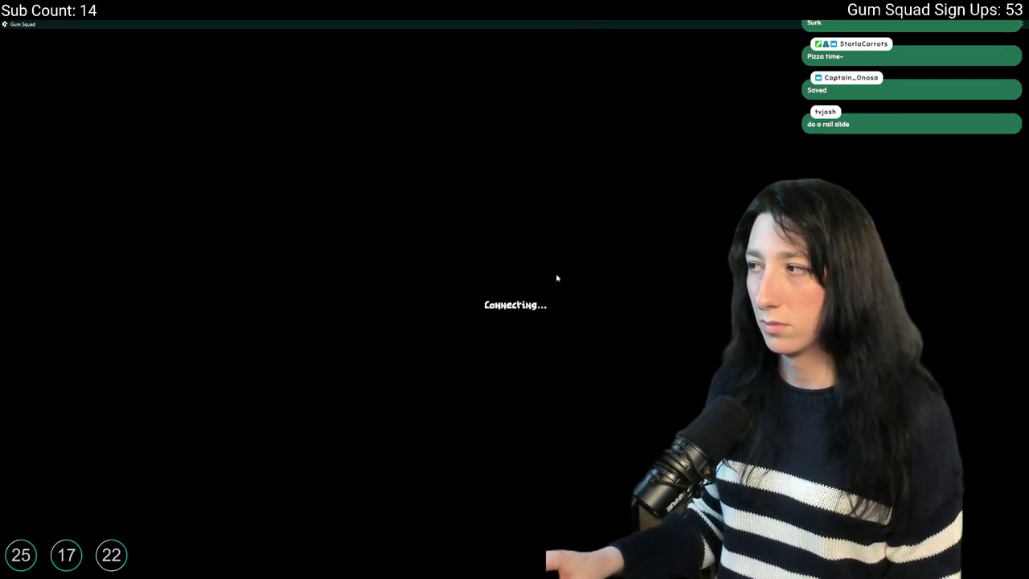
pyautogui.press('Escape')
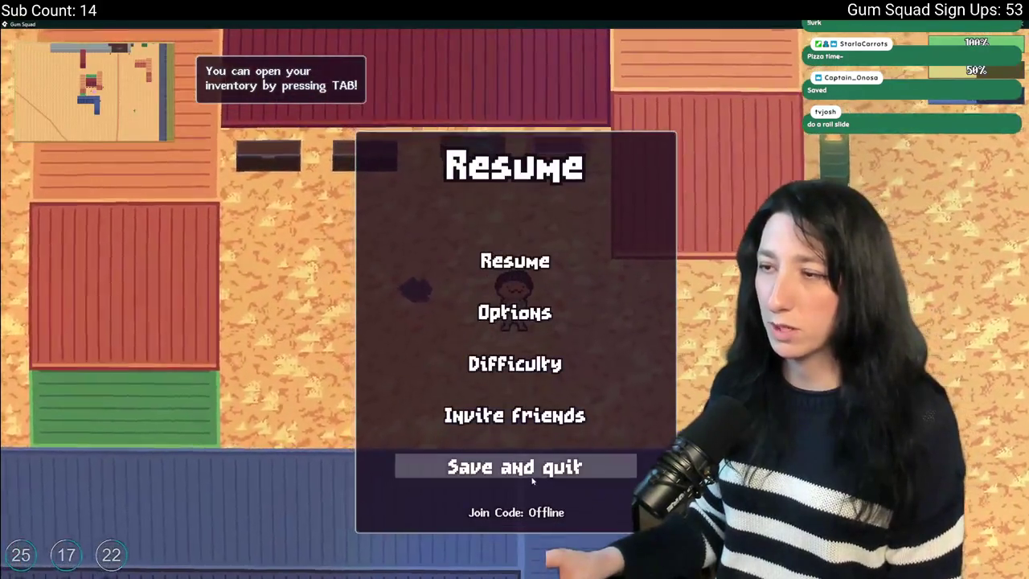
pyautogui.click(514, 465)
# Host the ChewyCup world, open the inventory, and abort the resulting line 38 code error.
pyautogui.click(527, 318)
pyautogui.click(626, 204)
pyautogui.click(437, 350)
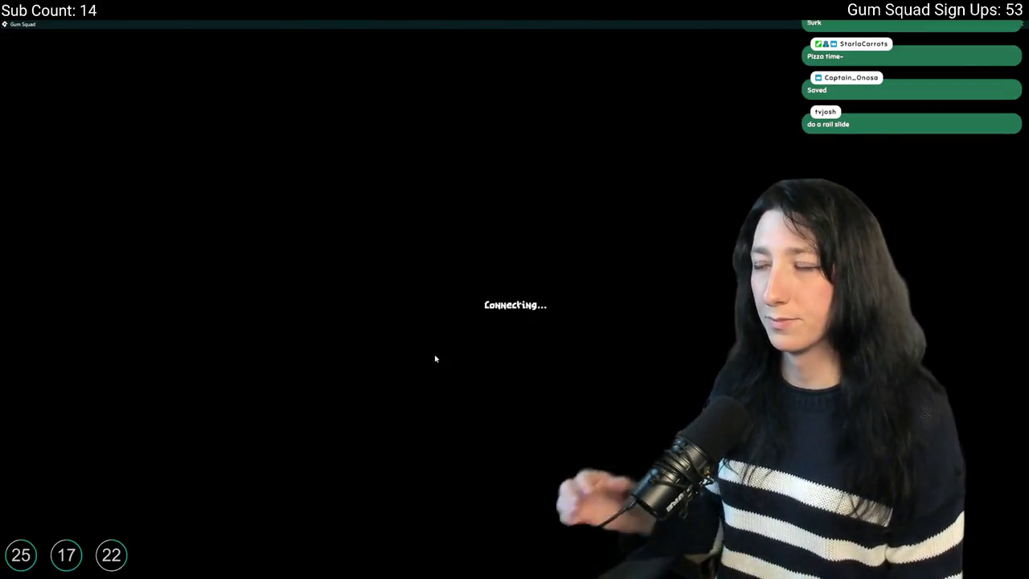
pyautogui.press('Tab')
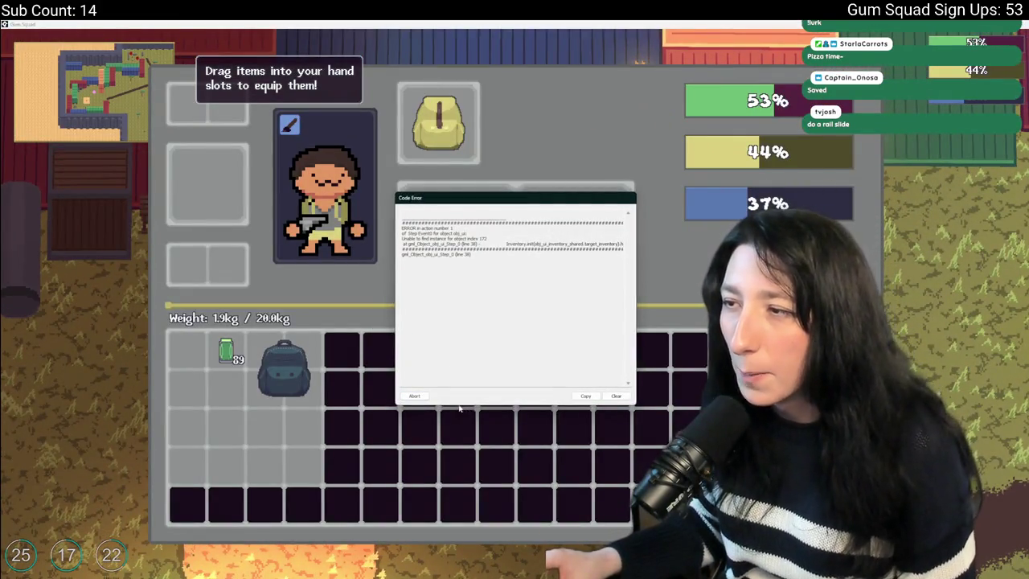
pyautogui.click(416, 397)
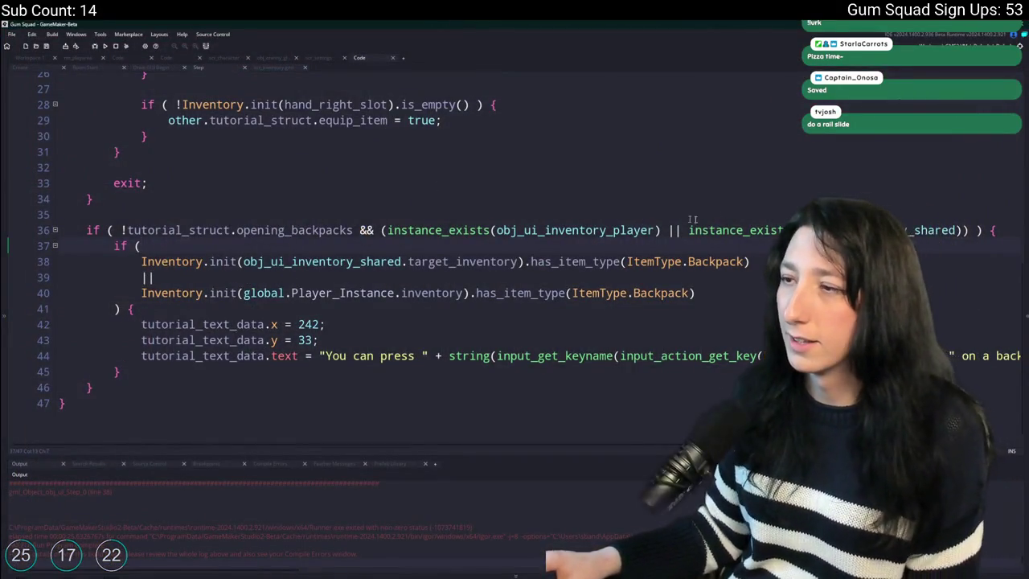
# Write global.Inventory_Object on a scratch line below line 36, then remove that line.
pyautogui.click(956, 230)
pyautogui.click(1005, 230)
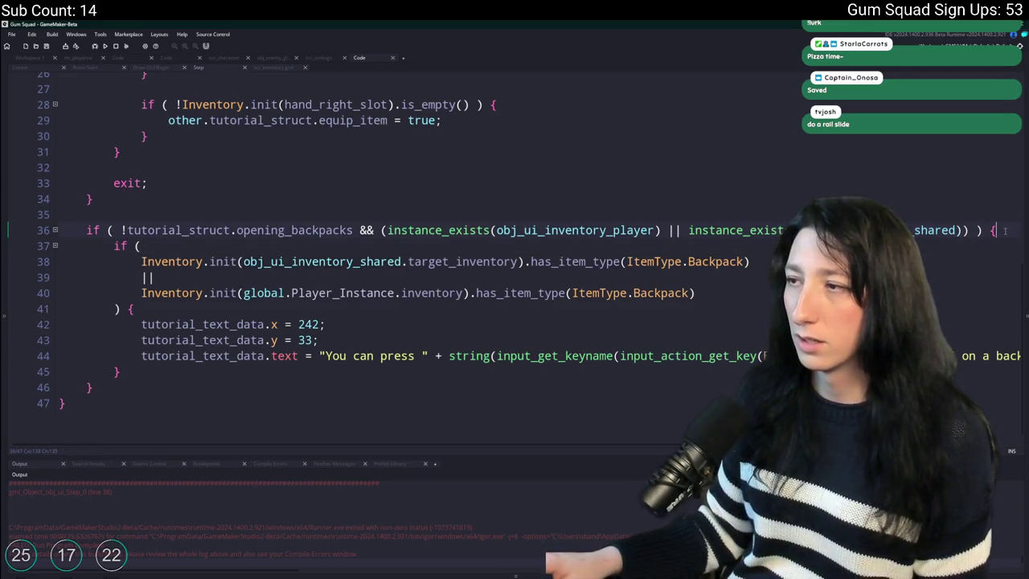
pyautogui.press('Return')
pyautogui.press('Return')
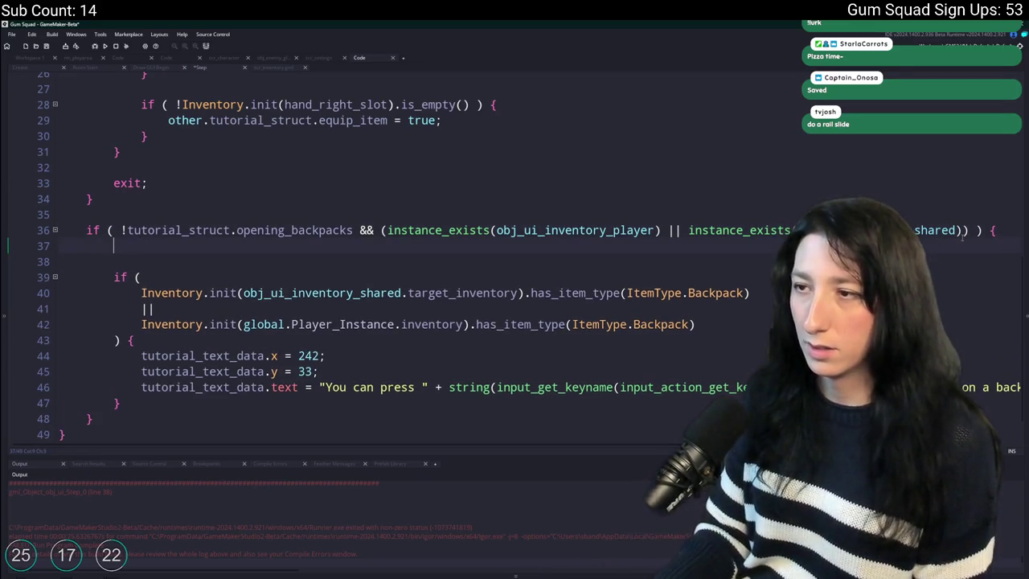
pyautogui.write('global.Inveot')
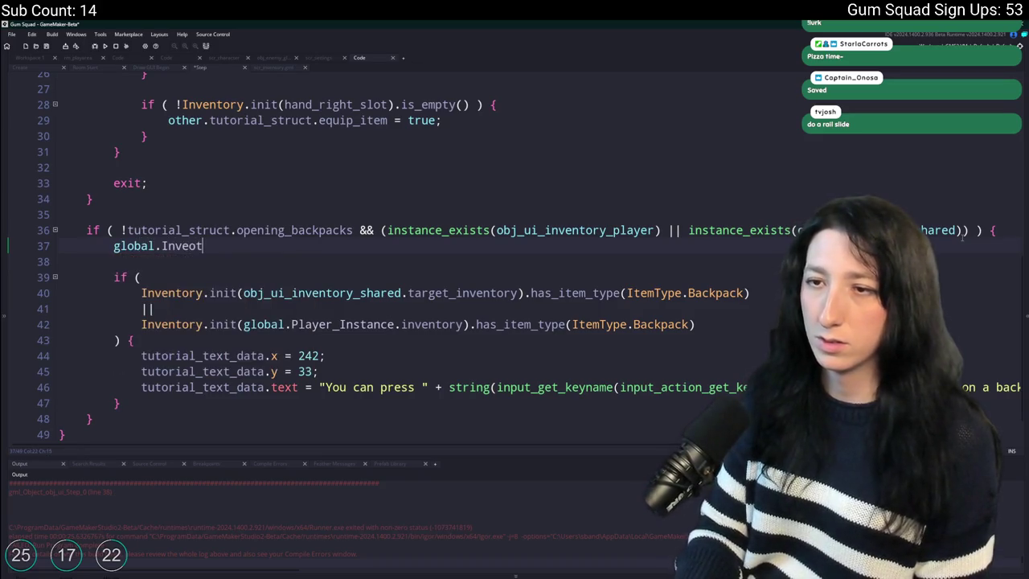
pyautogui.press('BackSpace')
pyautogui.press('BackSpace')
pyautogui.write('nt')
pyautogui.press('Return')
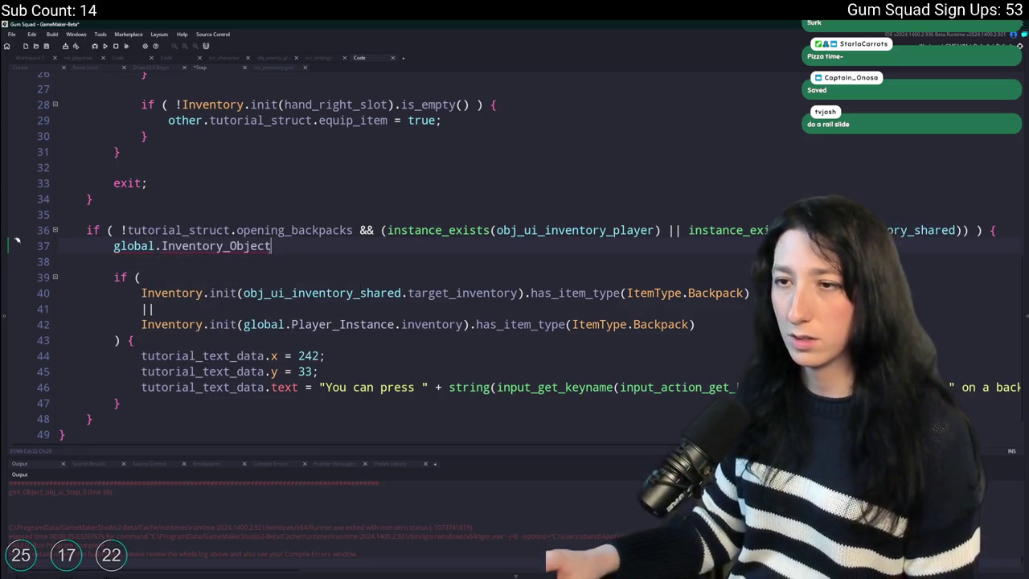
pyautogui.click(128, 248)
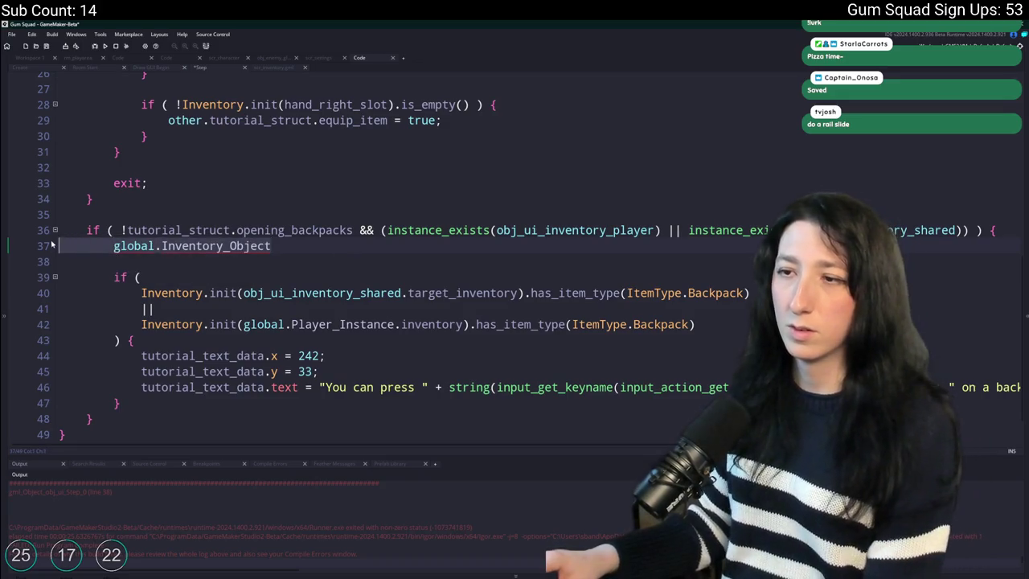
pyautogui.hotkey('ctrl', 'd')
pyautogui.hotkey('ctrl', 'd')
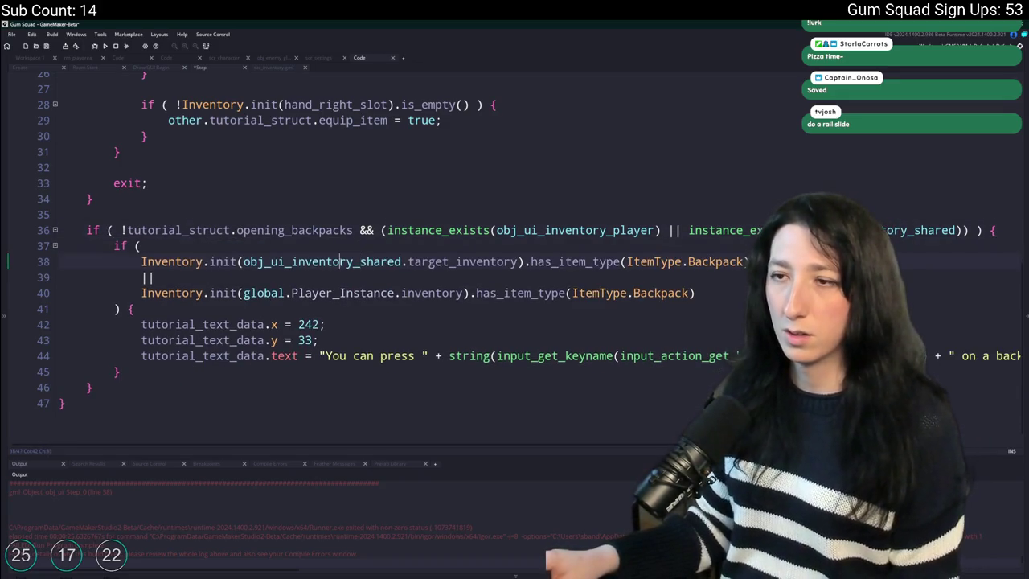
# On line 38, swap obj_ui_inventory_shared for global.Inventory_Object and prefix an instance_exists shared-inventory check with &&.
pyautogui.doubleClick(341, 262)
pyautogui.write('global.Inventory_Object')
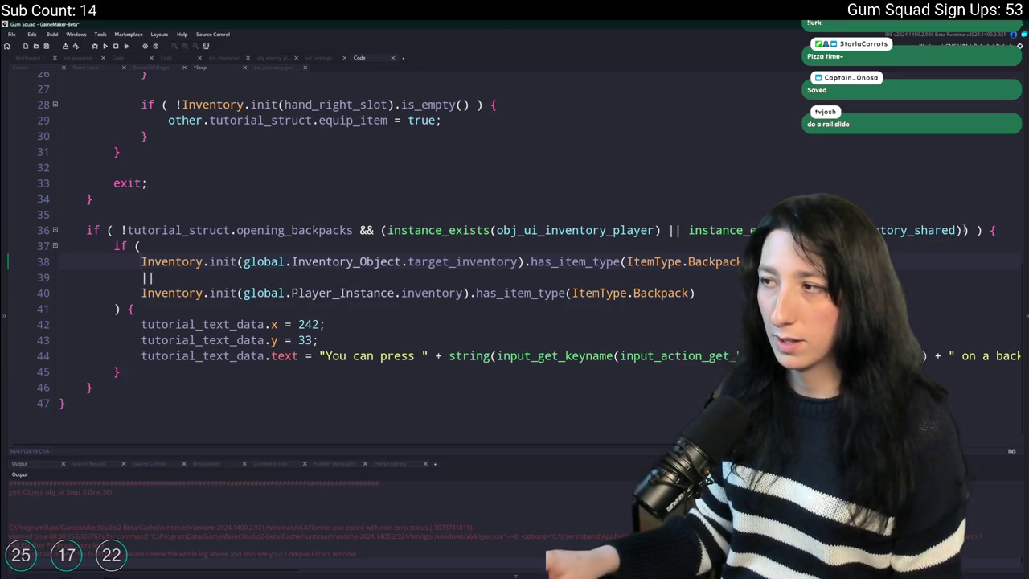
pyautogui.click(142, 261)
pyautogui.write('instance_exists(obj_ui_inventory_shared)')
pyautogui.write('&&')
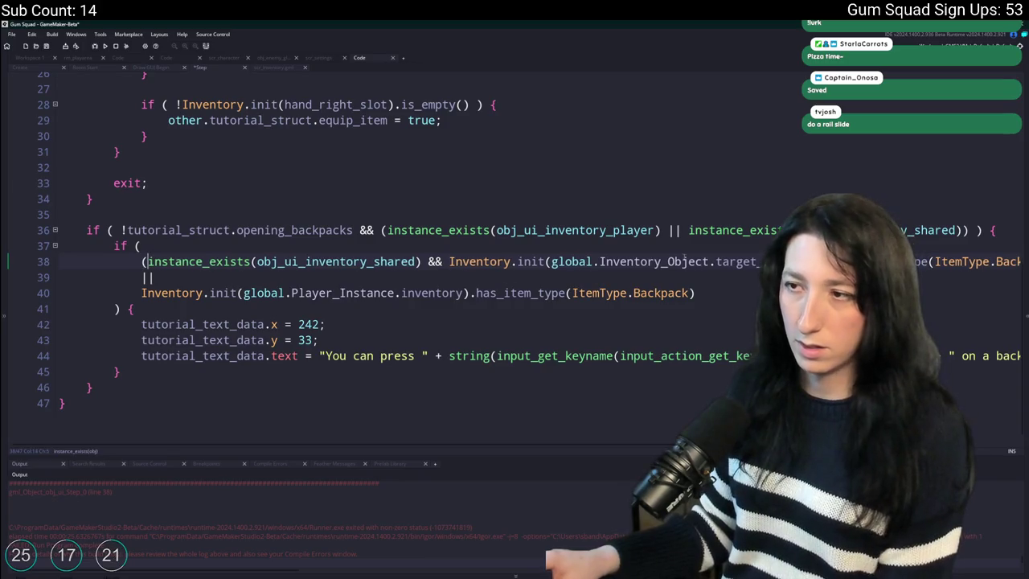
pyautogui.press('End')
pyautogui.press('Down')
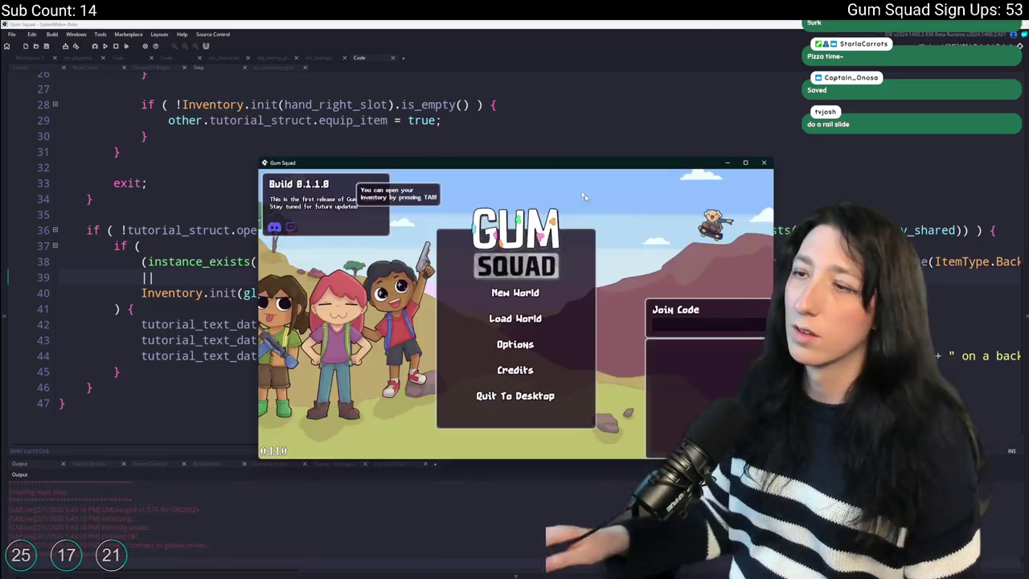
# Find the ToDo note through a 'todo' asset search and start a new entry line above Tutorials.
pyautogui.click(531, 104)
pyautogui.hotkey('ctrl', 't')
pyautogui.write('todo')
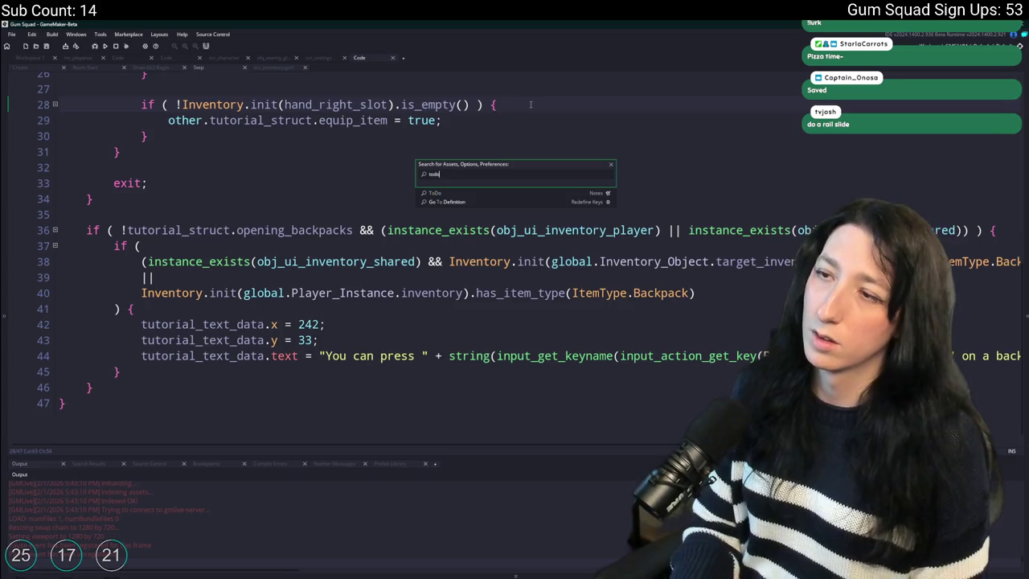
pyautogui.press('Return')
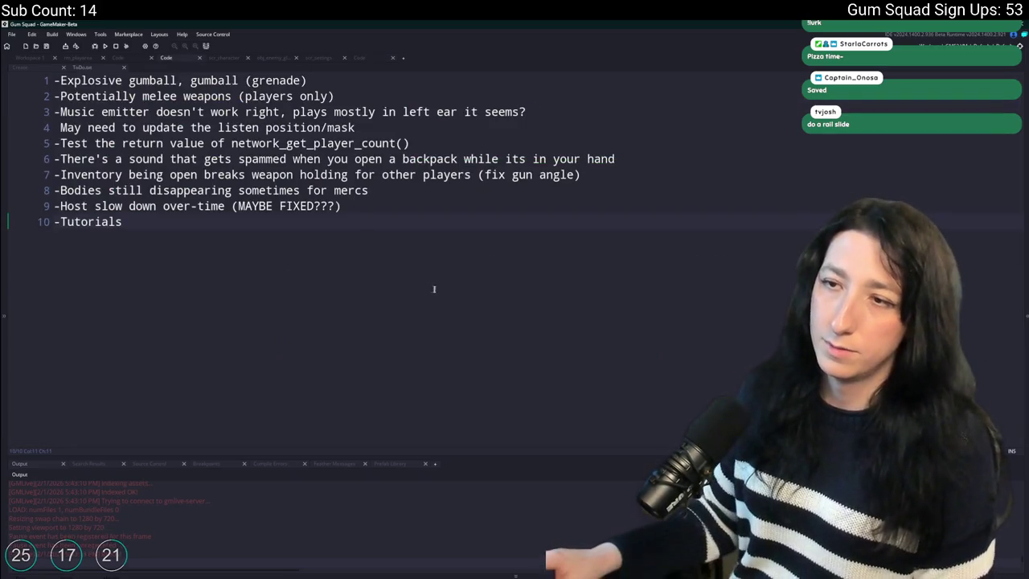
pyautogui.press('Return')
pyautogui.write('-Prevent deconstructing a backpack that has')
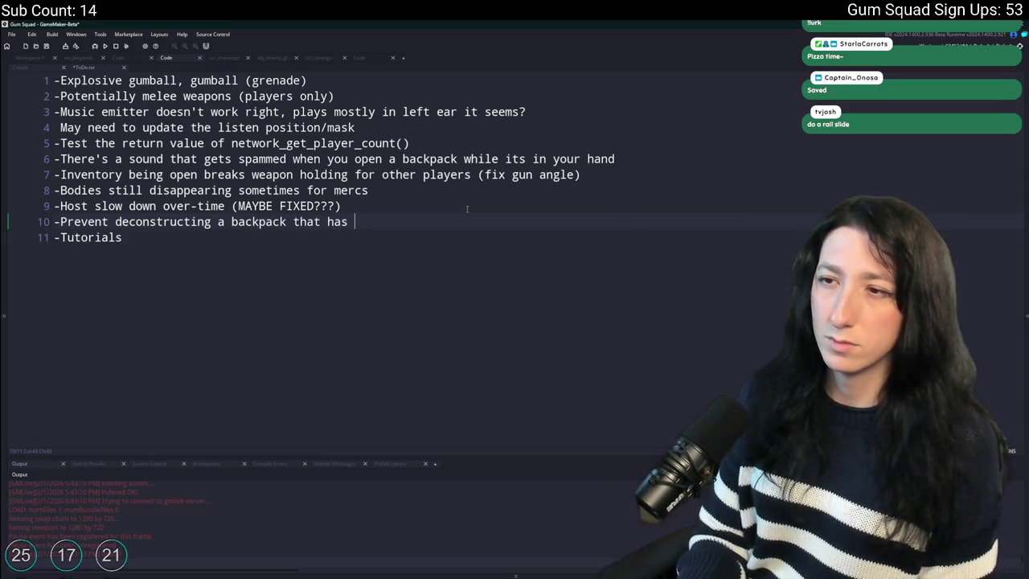
# Finish the ToDo entry with 'items in it', then start a new Gum Squad world and check the inventory.
pyautogui.write('it')
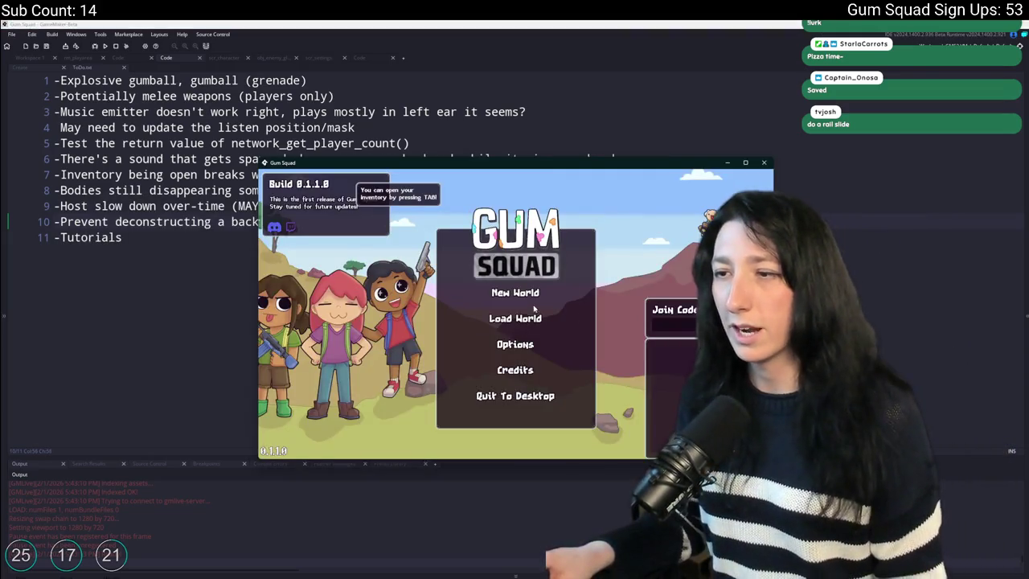
pyautogui.click(535, 293)
pyautogui.click(515, 374)
pyautogui.doubleClick(544, 164)
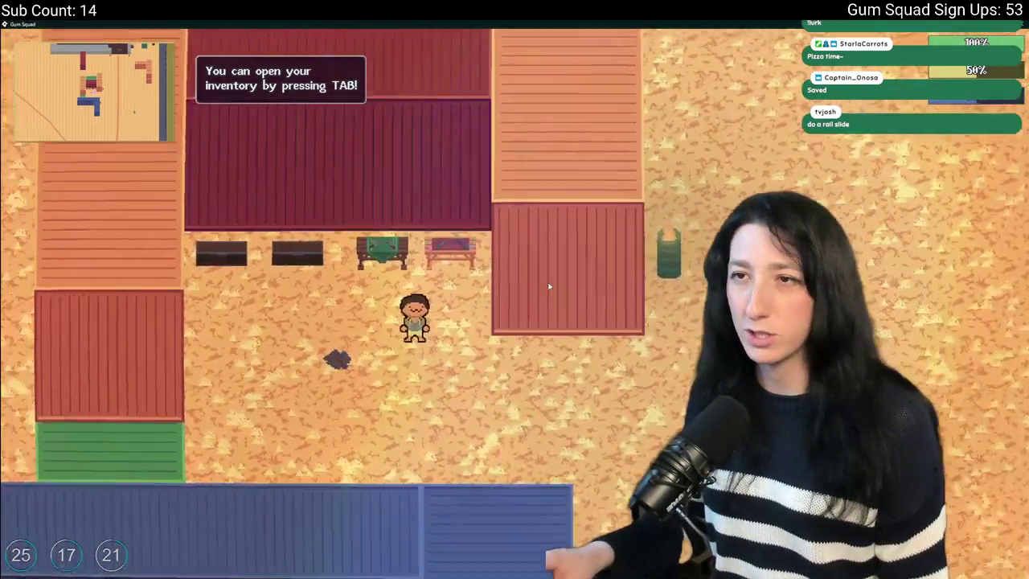
pyautogui.press('Tab')
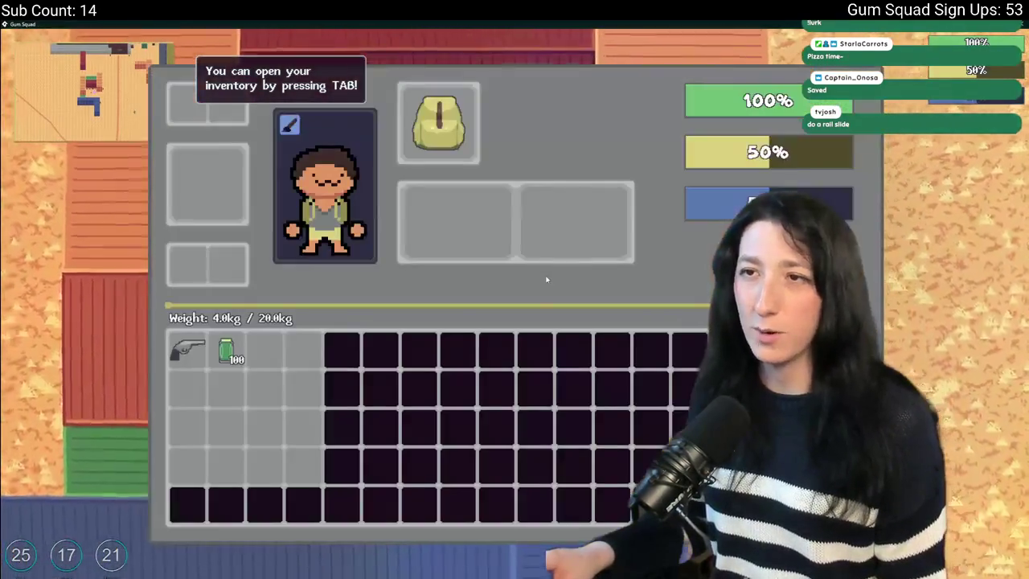
pyautogui.press('Tab')
# Save and quit, host the ChewyCup world, and reopen its inventory.
pyautogui.press('Escape')
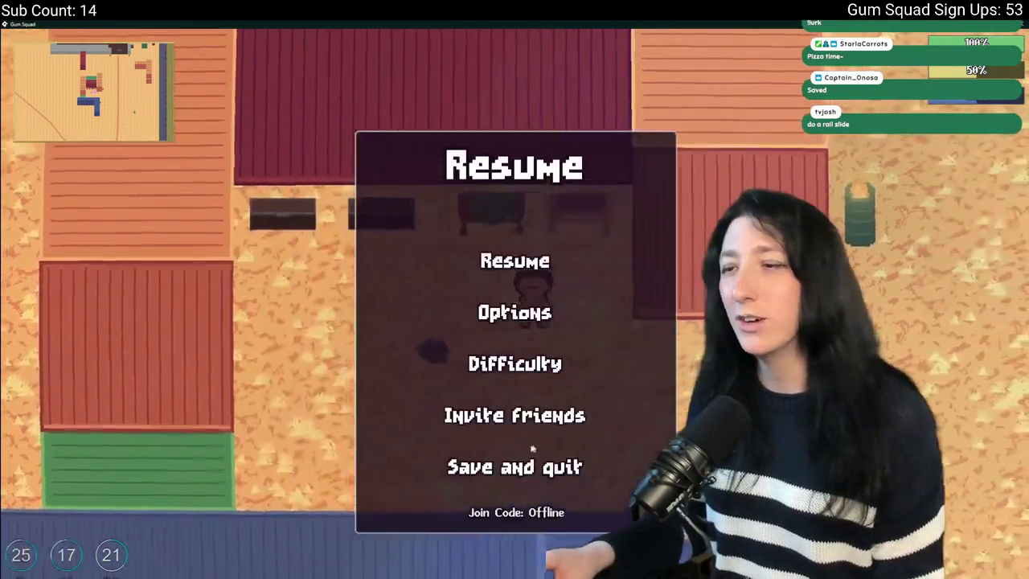
pyautogui.click(514, 466)
pyautogui.click(514, 311)
pyautogui.click(615, 204)
pyautogui.click(395, 349)
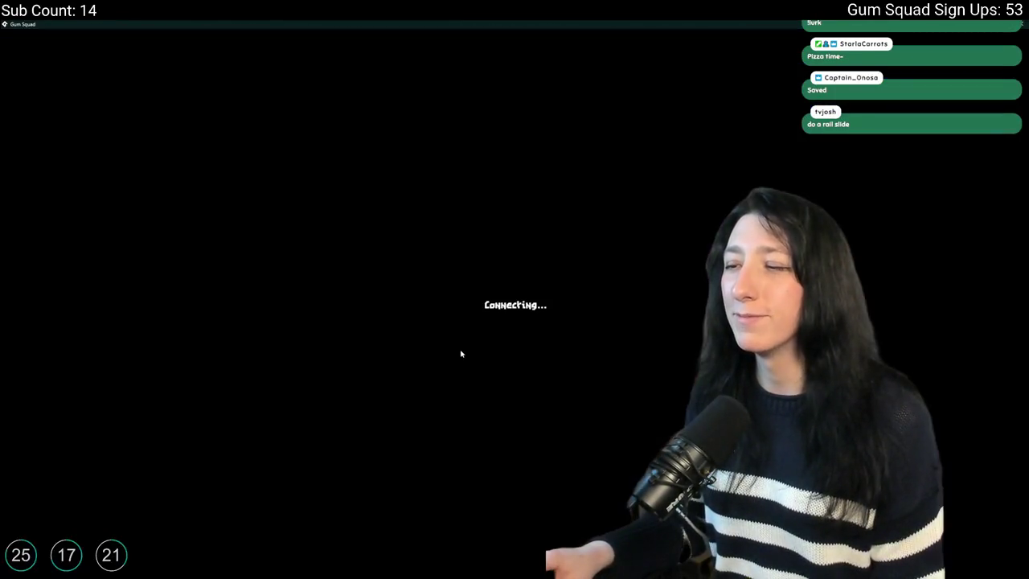
pyautogui.press('Tab')
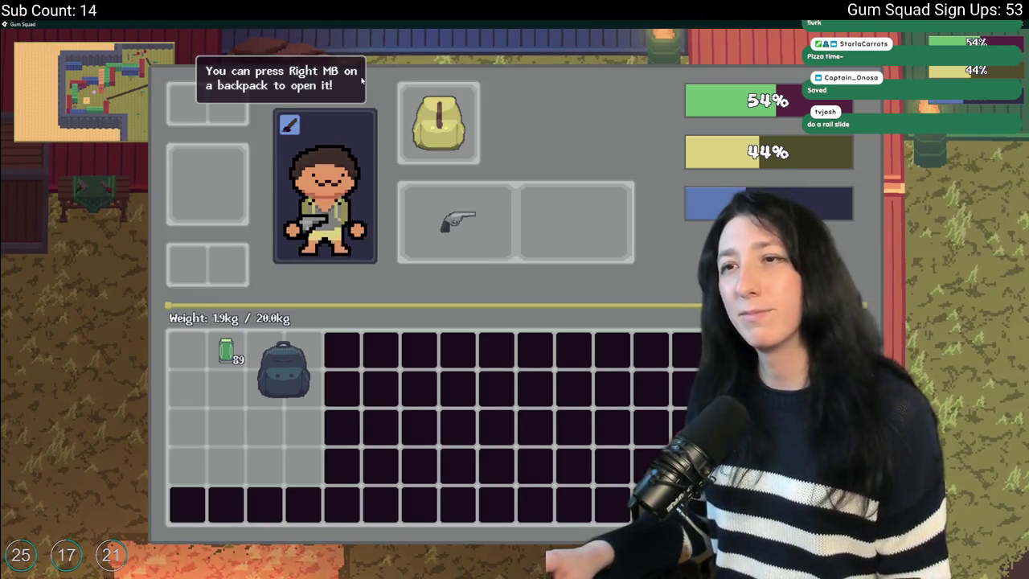
pyautogui.press('Tab')
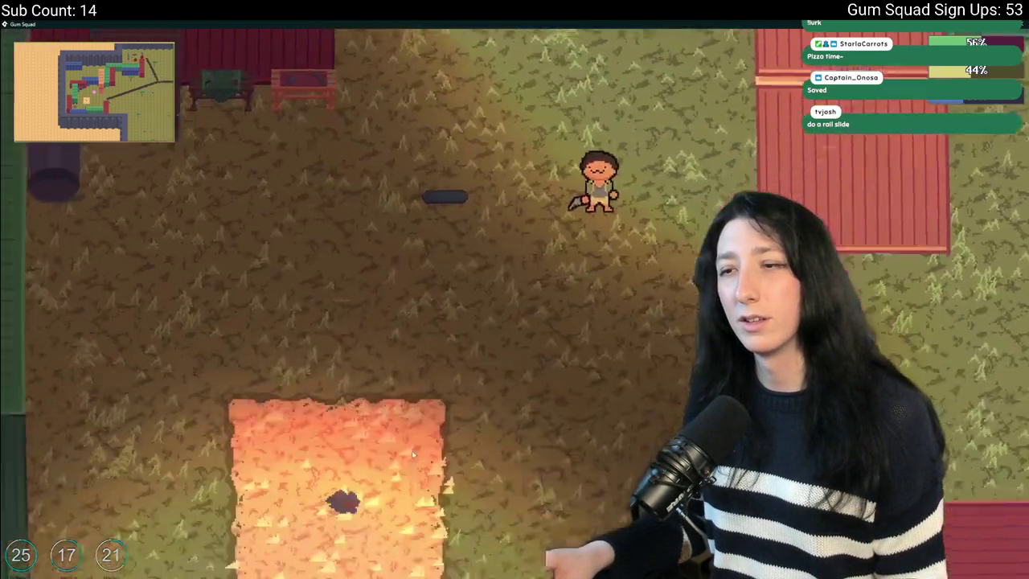
pyautogui.press('Tab')
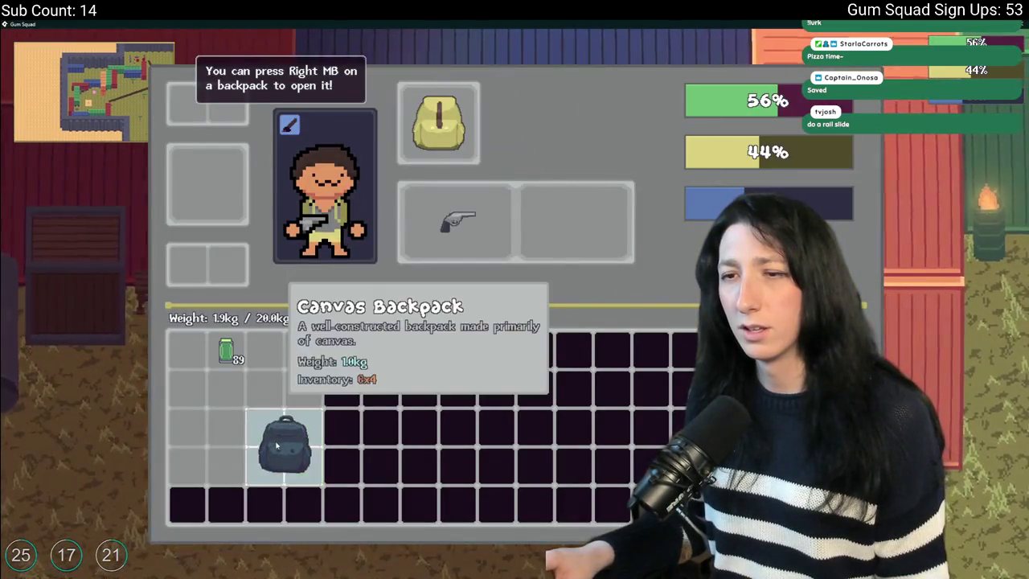
# Equip the Canvas Backpack beside the revolver, unequip it into the inventory grid, and return to GameMaker.
pyautogui.click(284, 381)
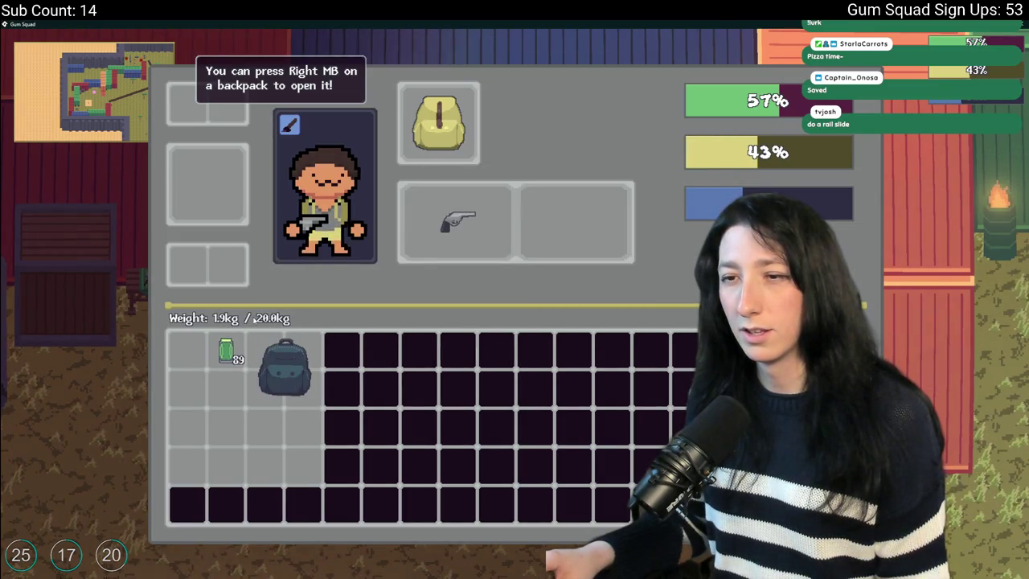
pyautogui.press('Tab')
pyautogui.press('a')
pyautogui.press('c')
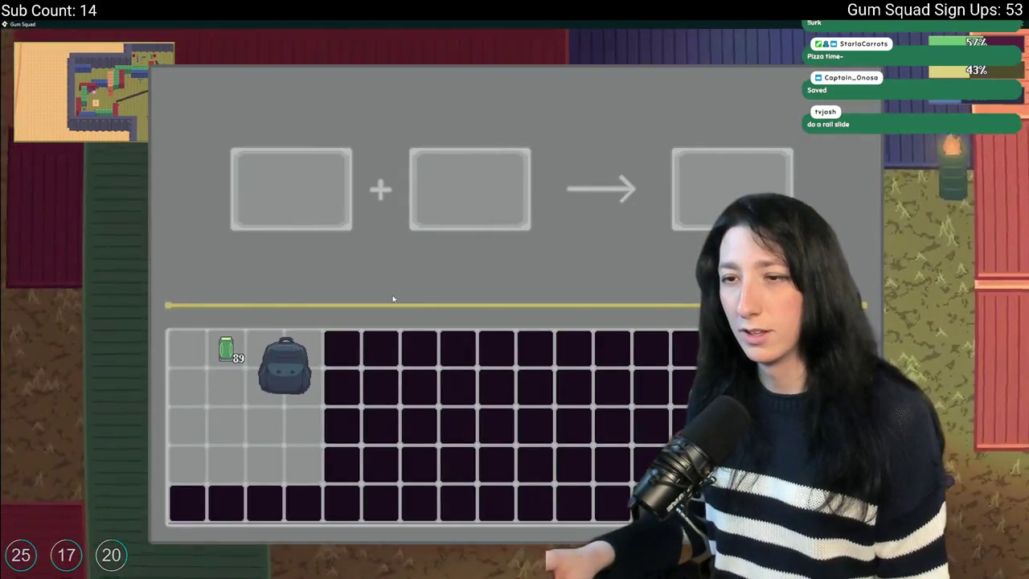
pyautogui.press('c')
pyautogui.moveTo(282, 364)
pyautogui.mouseDown()
pyautogui.moveTo(509, 280)
pyautogui.moveTo(546, 283)
pyautogui.mouseUp()
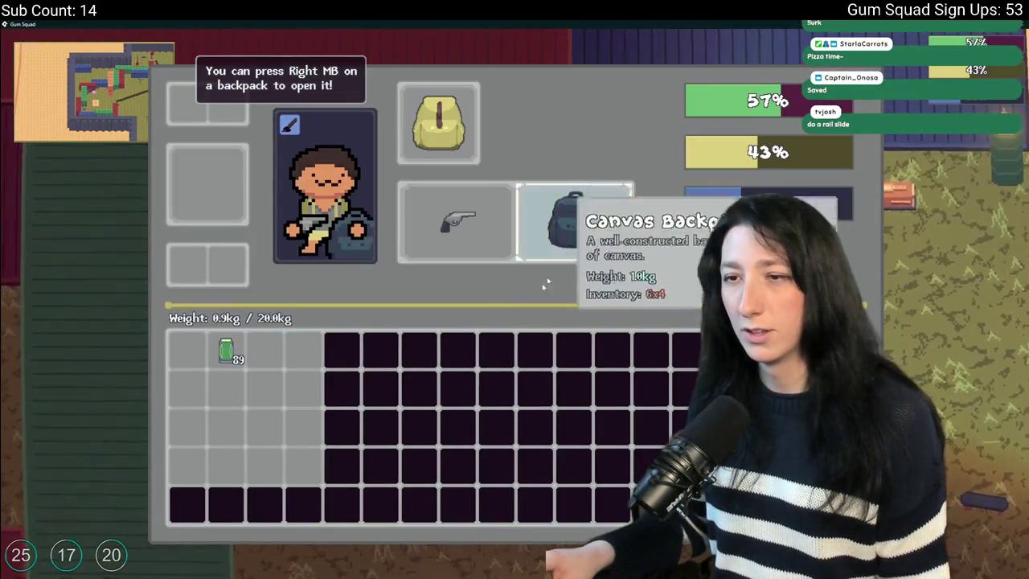
pyautogui.moveTo(229, 353)
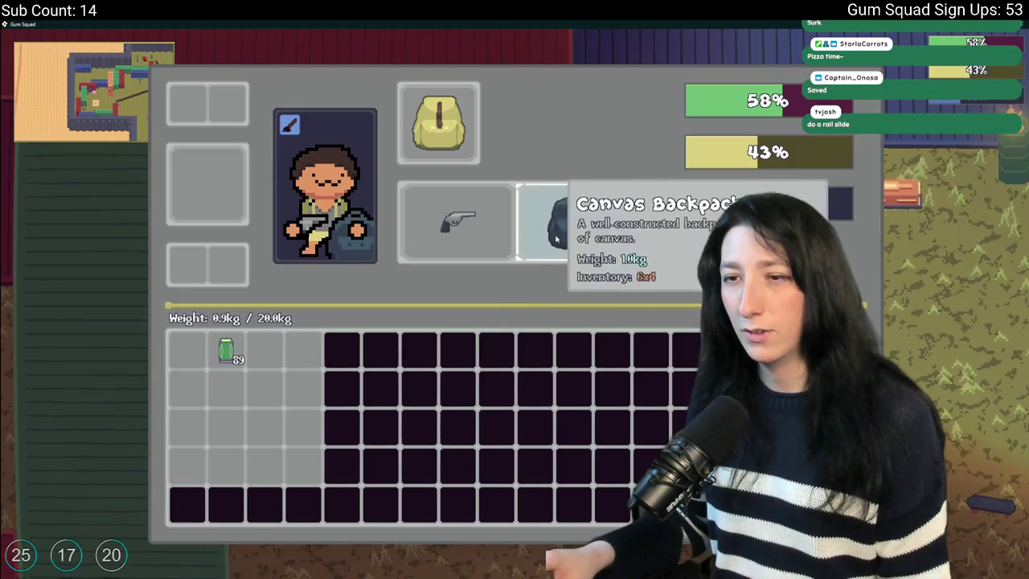
pyautogui.click(574, 222)
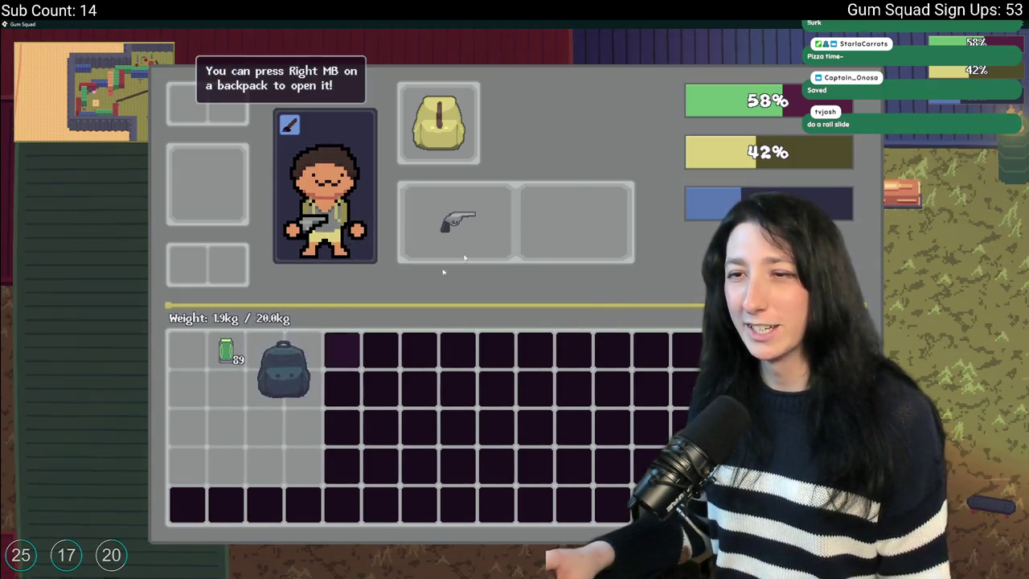
pyautogui.hotkey('alt', 'Tab')
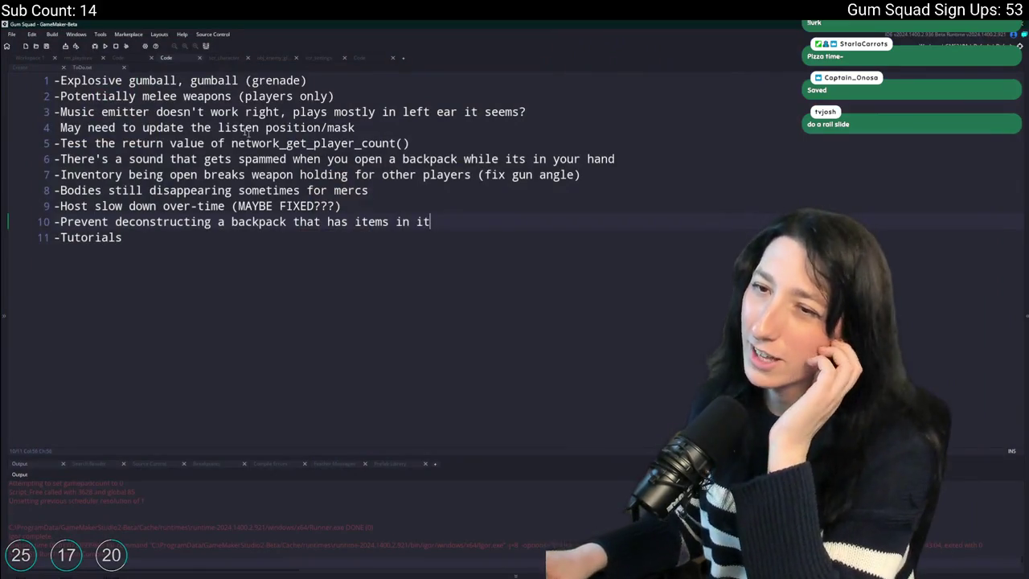
# Review the tutorial hint code around the left-hand equip check, then bring up the project search.
pyautogui.click(372, 57)
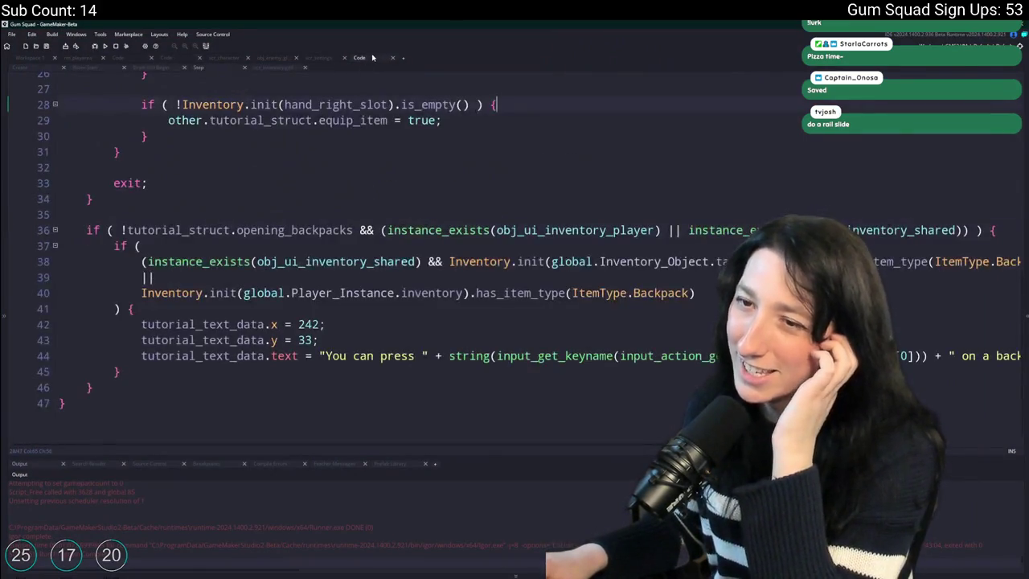
pyautogui.scroll(7, 314, 168)
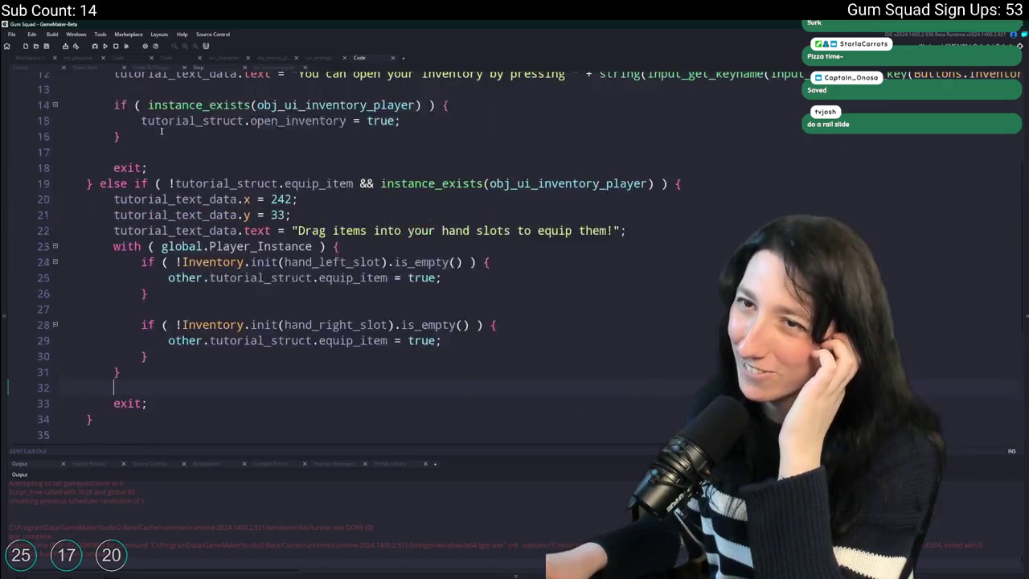
pyautogui.click(30, 57)
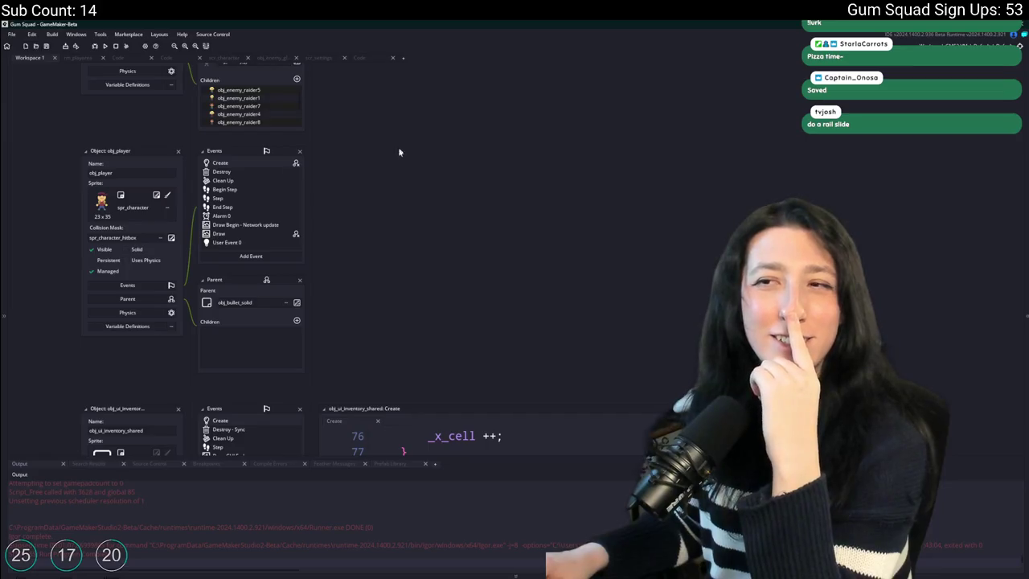
pyautogui.scroll(3, 362, 111)
pyautogui.click(360, 57)
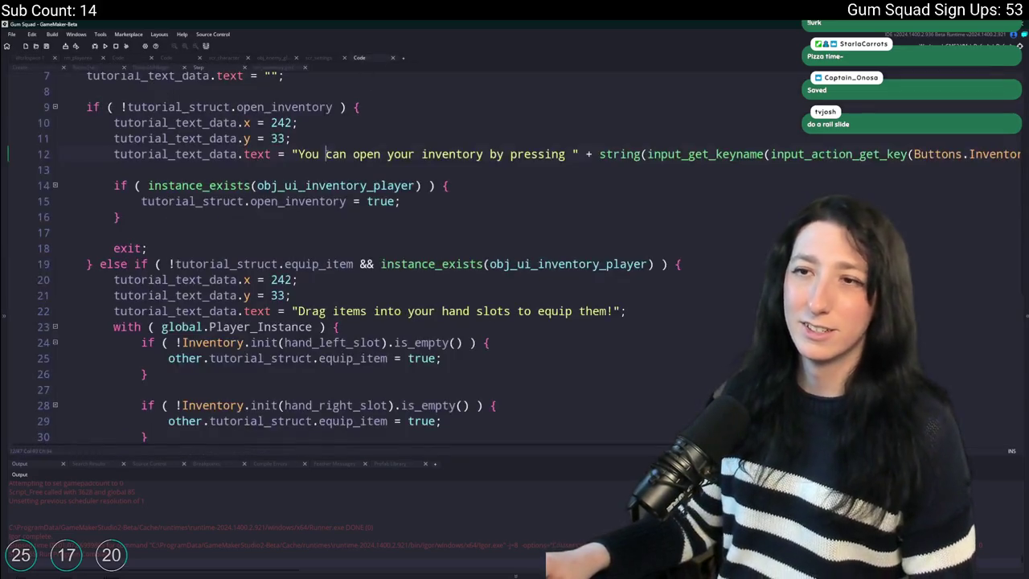
pyautogui.scroll(-5, 329, 217)
pyautogui.scroll(2, 394, 263)
pyautogui.click(394, 264)
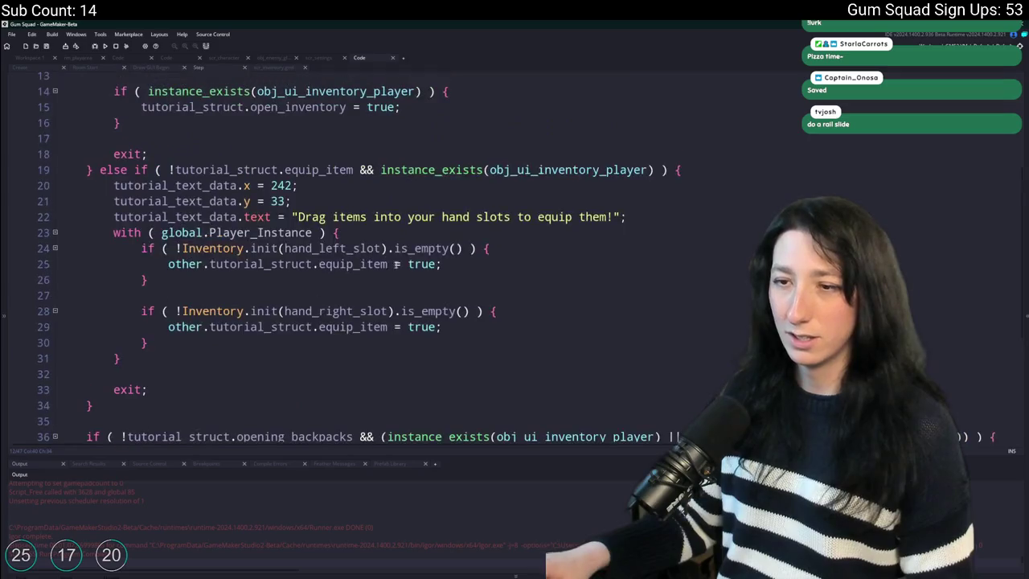
pyautogui.scroll(-2, 379, 281)
pyautogui.scroll(2, 379, 282)
pyautogui.scroll(-2, 394, 284)
pyautogui.scroll(1, 402, 286)
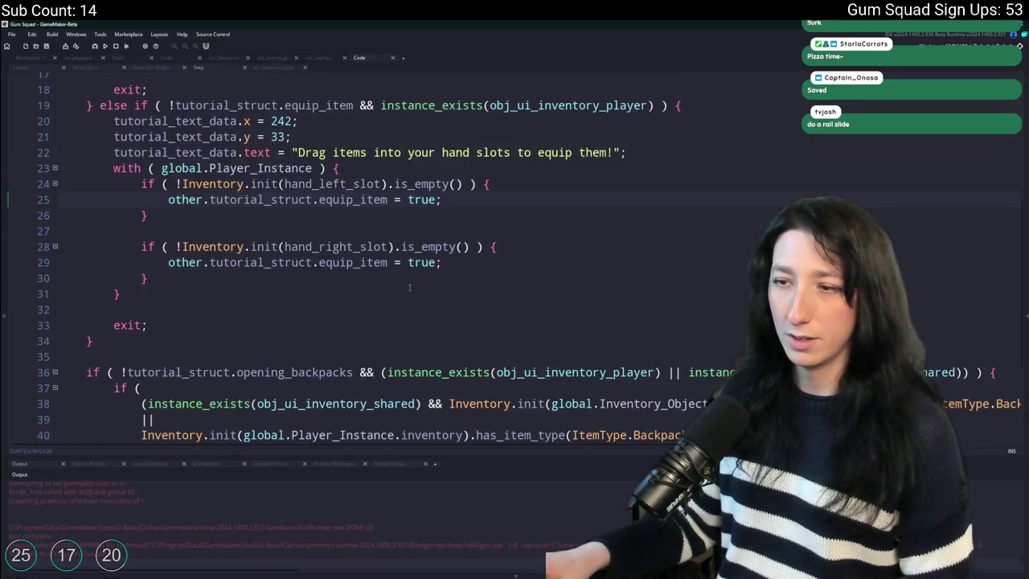
pyautogui.hotkey('ctrl', 'f')
# Search the project for 'weight_update' and open the obj_player Step match in a widened code window.
pyautogui.write('weight_update')
pyautogui.press('Return')
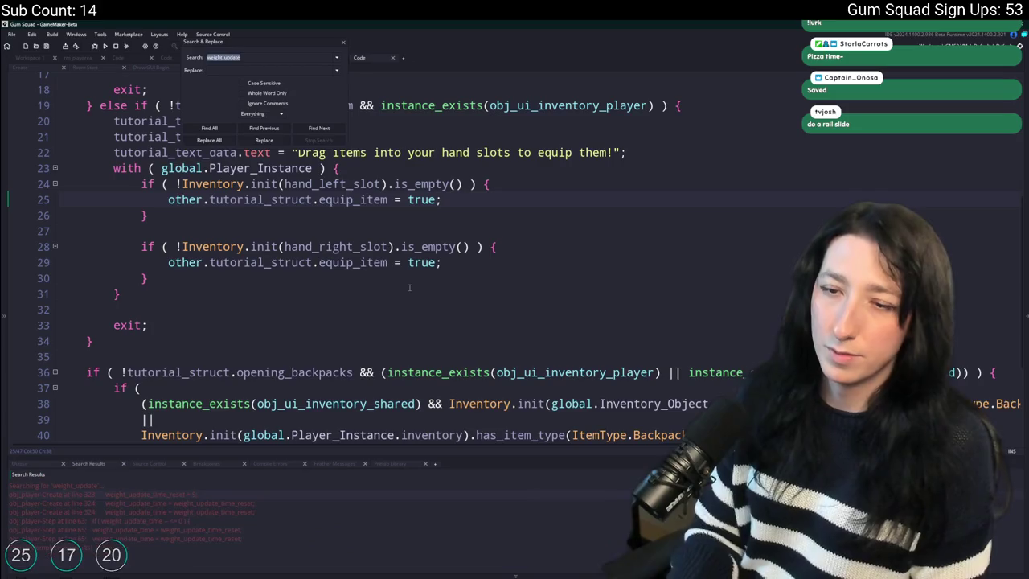
pyautogui.doubleClick(255, 520)
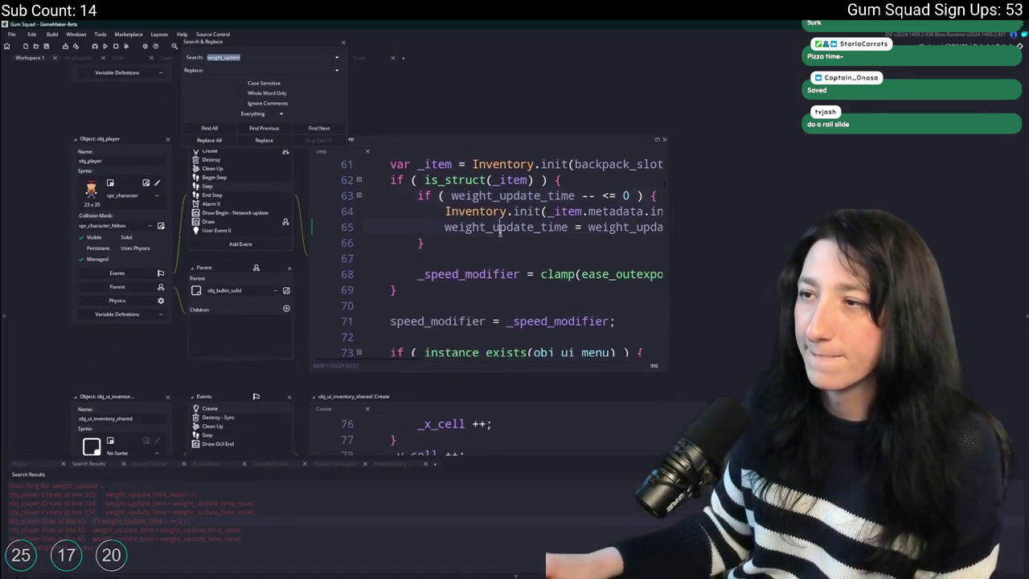
pyautogui.moveTo(499, 184); pyautogui.dragTo(764, 187)
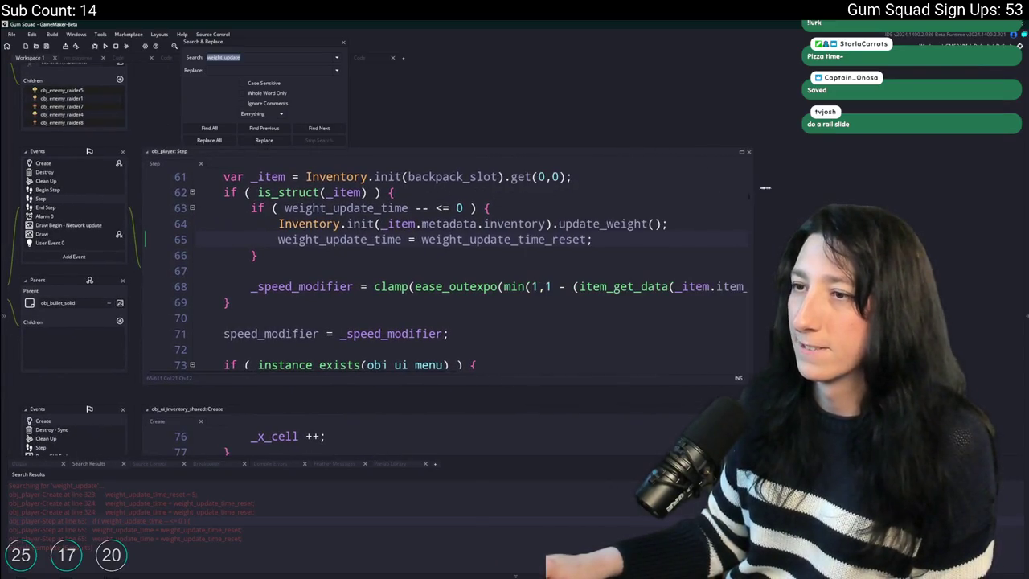
pyautogui.click(341, 41)
pyautogui.scroll(1, 309, 241)
pyautogui.scroll(2, 450, 265)
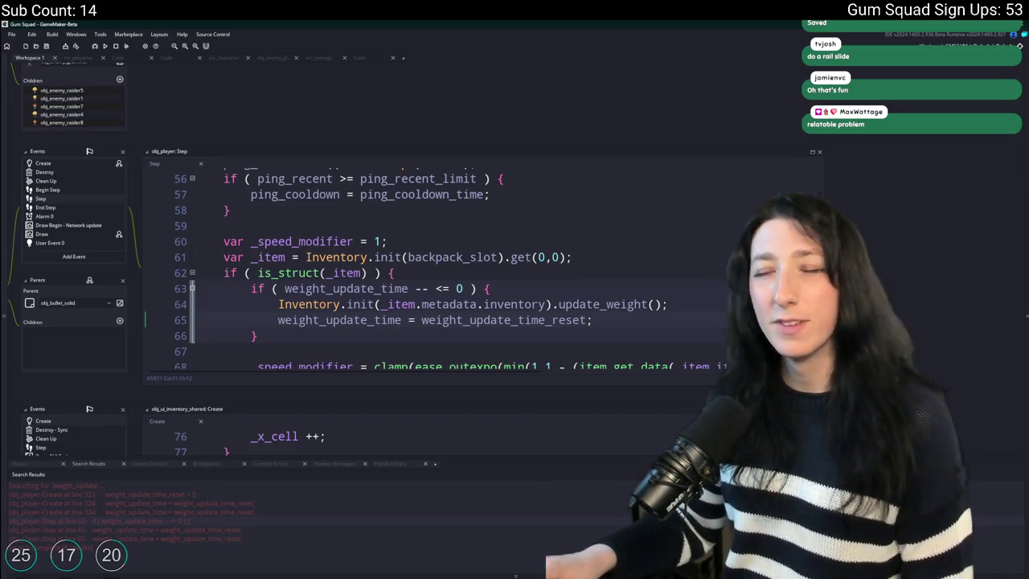
pyautogui.scroll(1, 450, 265)
# Inspect the weight_update_time countdown and update_weight uses with the Step code maximised.
pyautogui.click(366, 289)
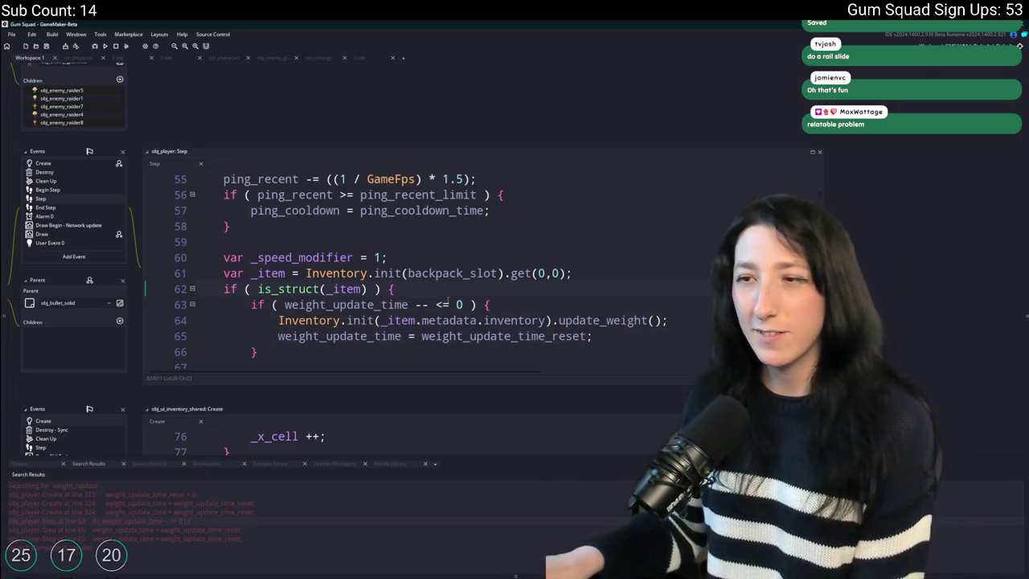
pyautogui.scroll(-3, 441, 304)
pyautogui.scroll(-3, 441, 304)
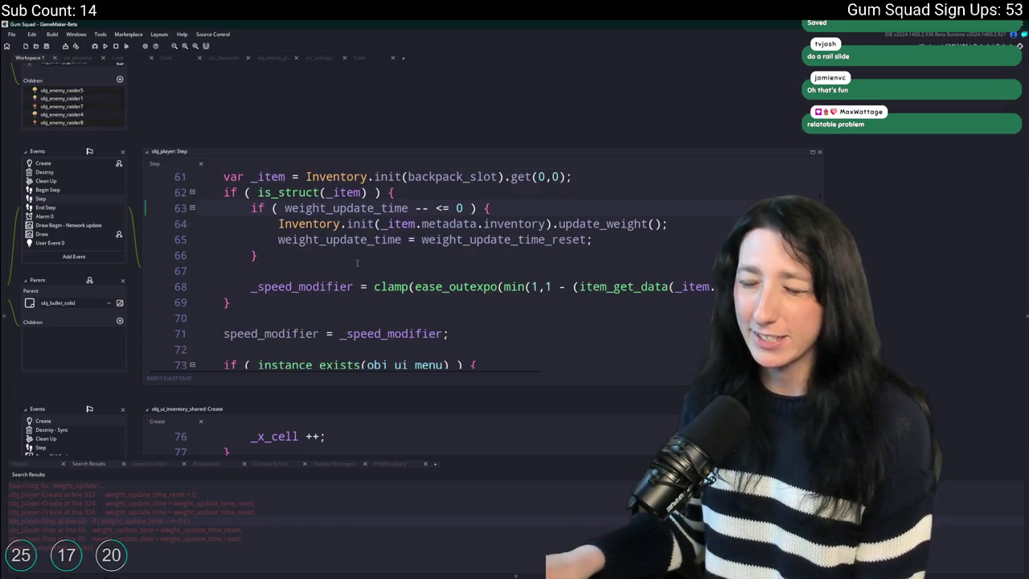
pyautogui.scroll(2, 440, 303)
pyautogui.click(531, 271)
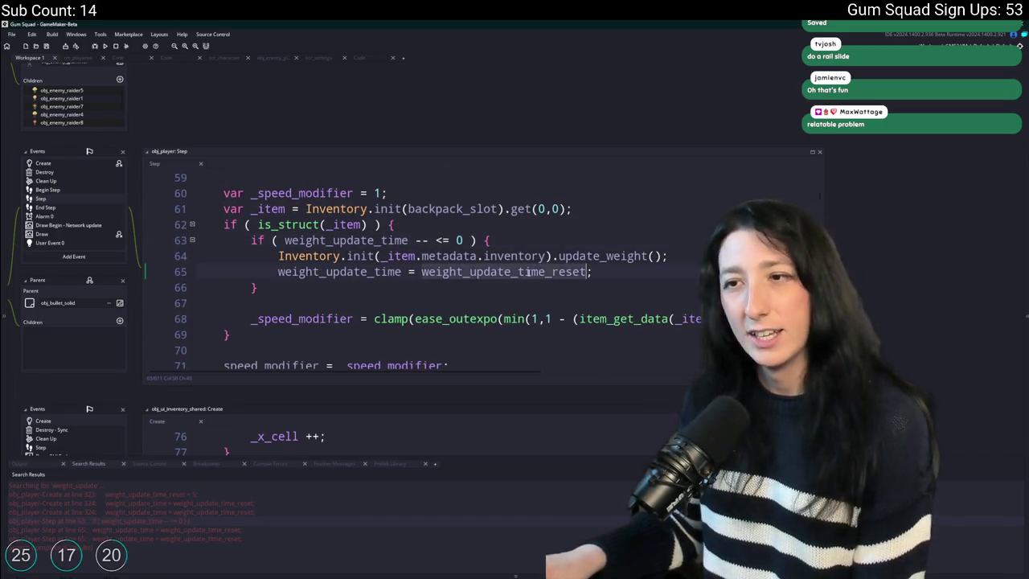
pyautogui.click(562, 255)
pyautogui.scroll(-8, 400, 250)
pyautogui.scroll(-1, 400, 250)
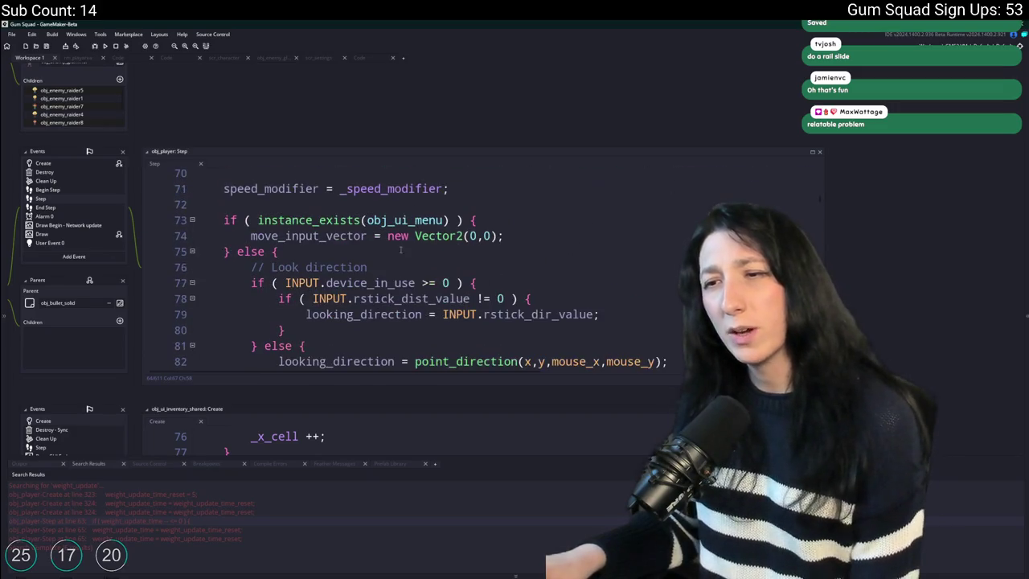
pyautogui.hotkey('shift', 'Escape')
pyautogui.scroll(2, 509, 182)
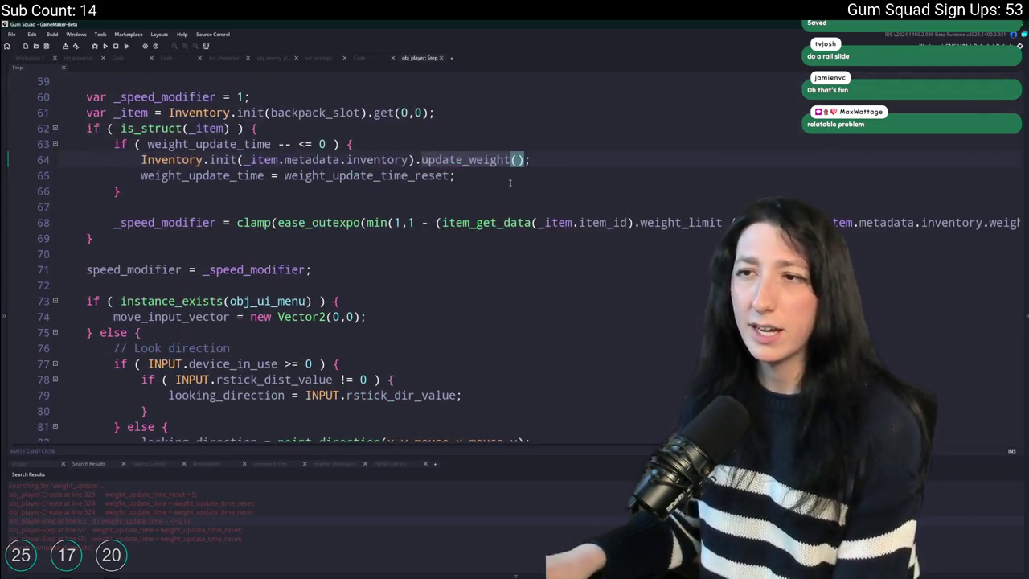
pyautogui.click(263, 171)
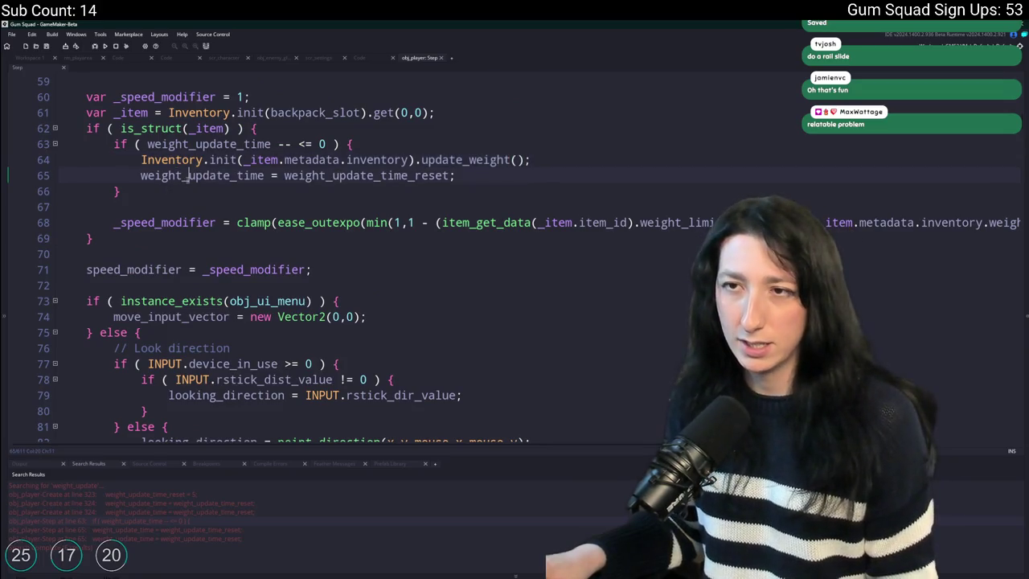
pyautogui.click(442, 223)
# Search for 'weight' and inspect _weight and _weight_limit on lines 141–142 of obj_ui_inventory_player's Step code.
pyautogui.hotkey('ctrl', 'f')
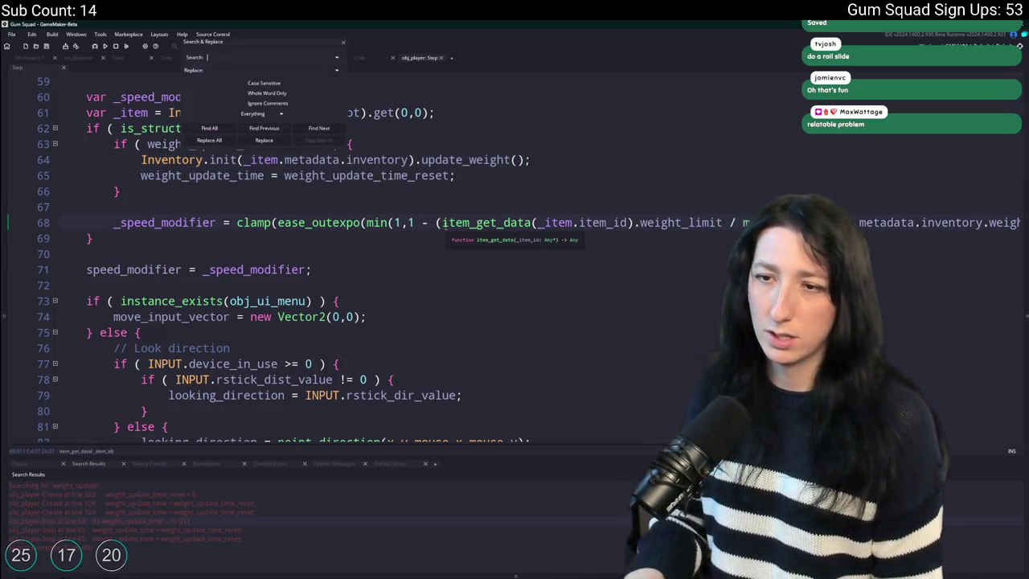
pyautogui.write('we')
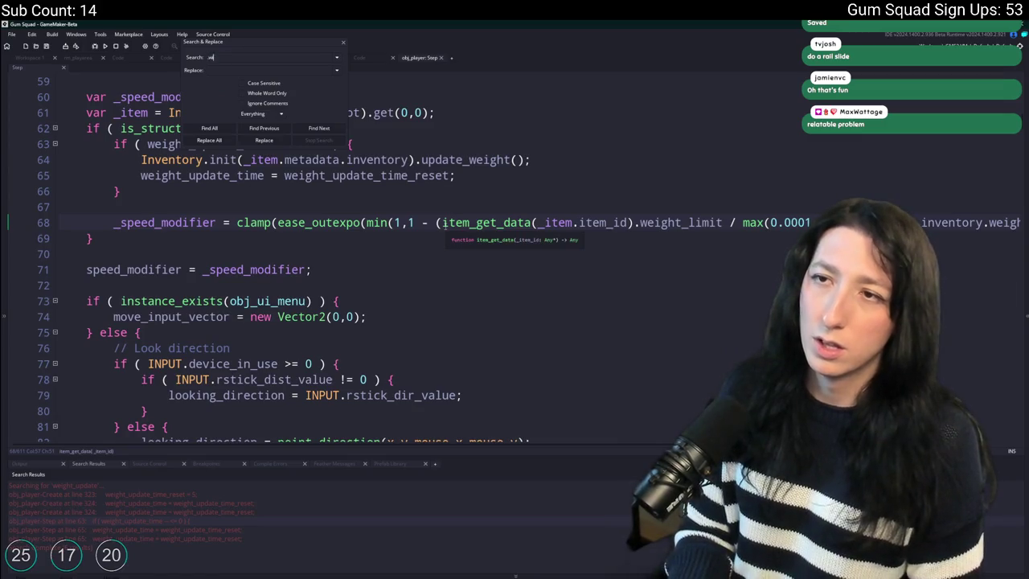
pyautogui.write('ight')
pyautogui.press('Return')
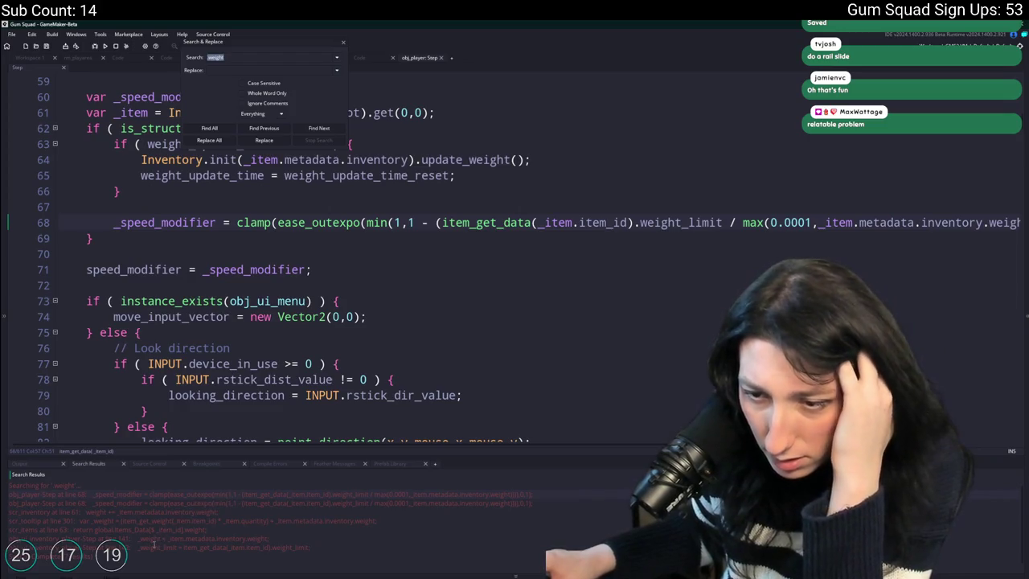
pyautogui.doubleClick(191, 537)
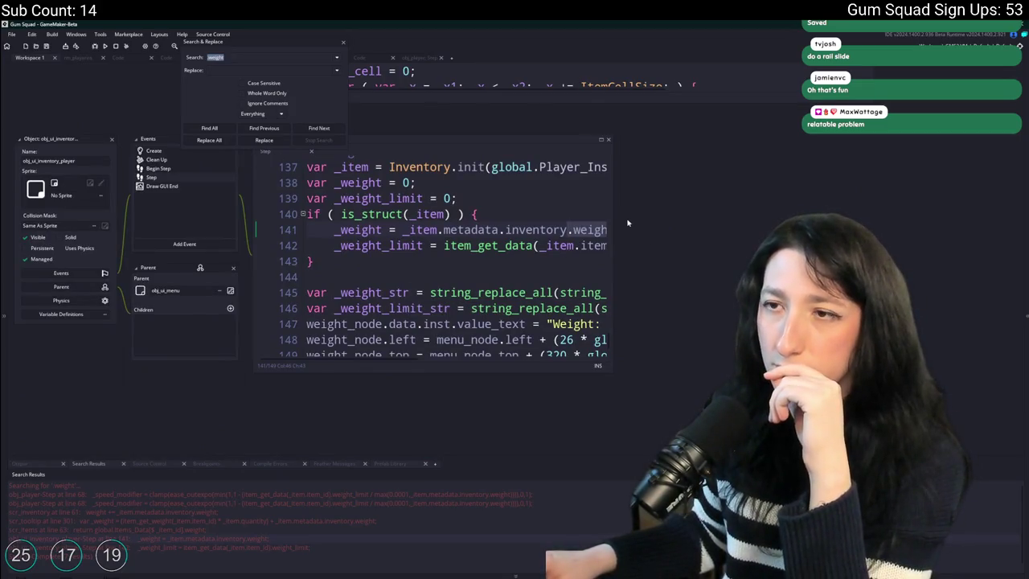
pyautogui.moveTo(613, 195); pyautogui.dragTo(929, 197)
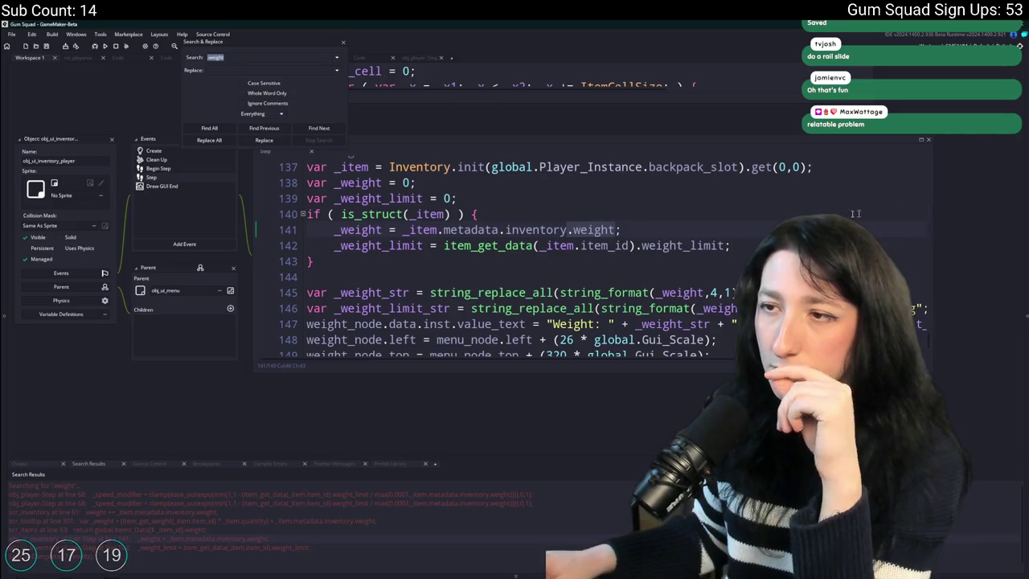
pyautogui.doubleClick(339, 243)
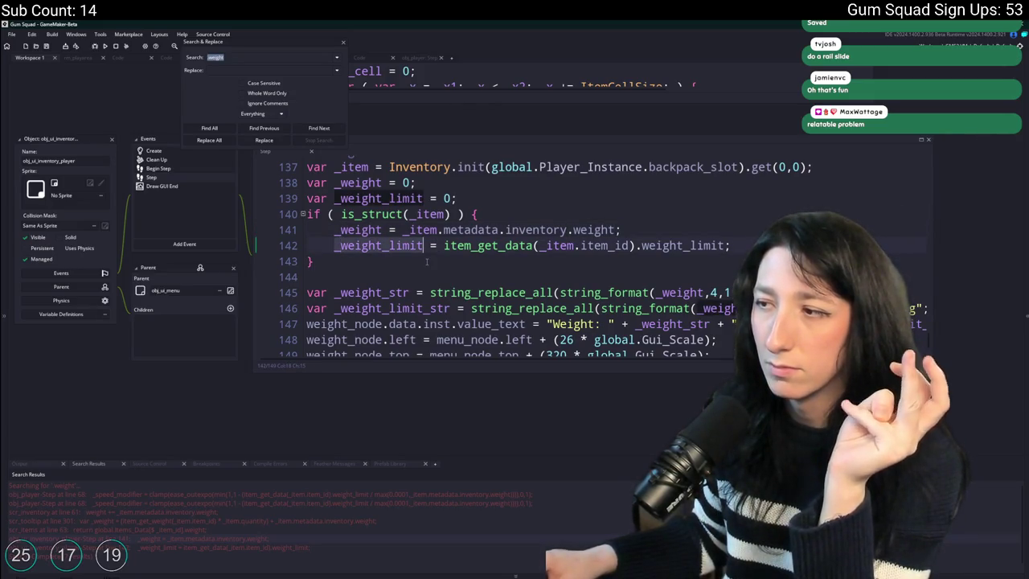
pyautogui.doubleClick(354, 229)
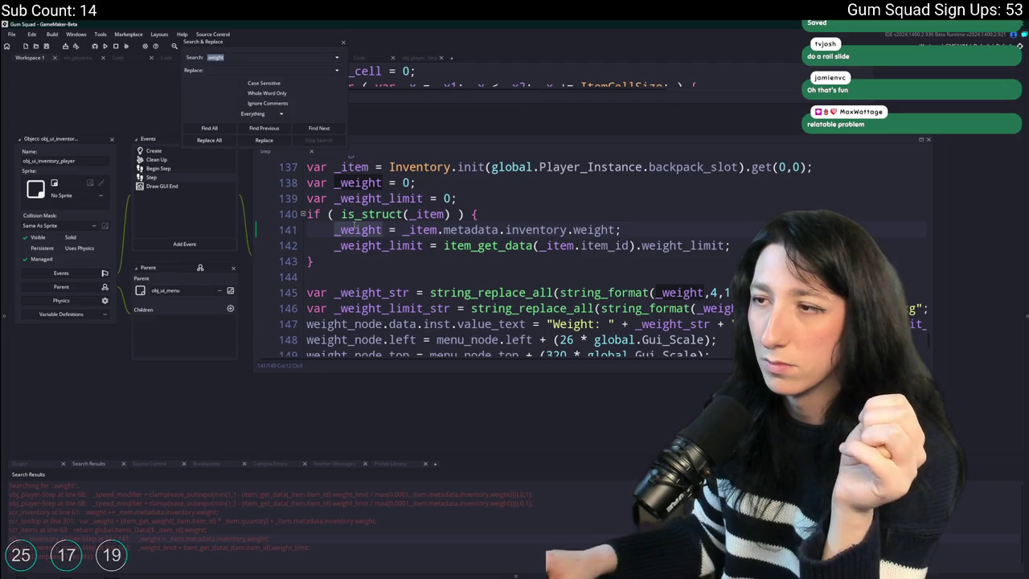
pyautogui.click(344, 42)
pyautogui.click(629, 229)
pyautogui.scroll(2, 450, 241)
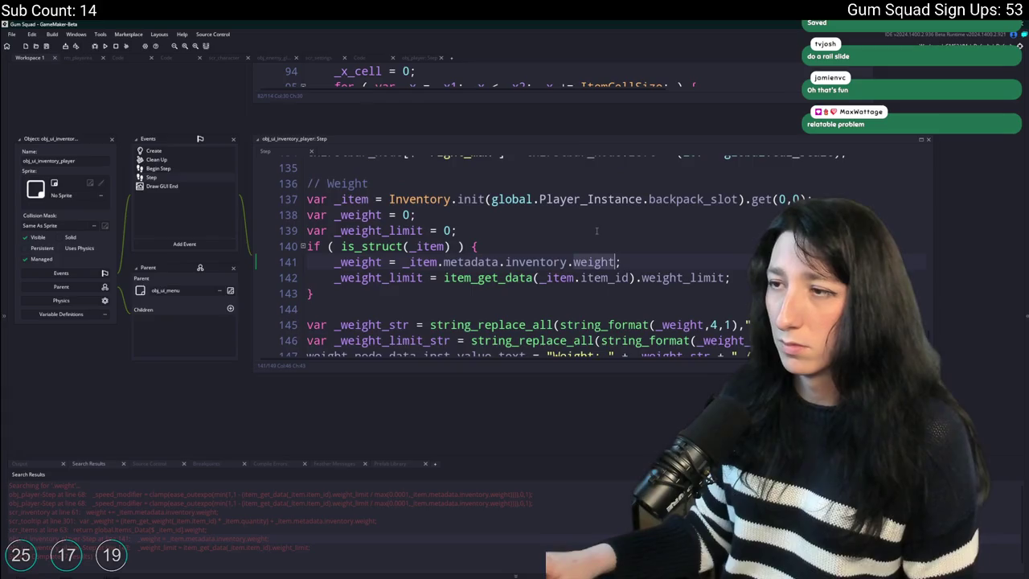
# Back in obj_player's Step code, select update_weight and start a project search for it.
pyautogui.click(410, 61)
pyautogui.click(379, 61)
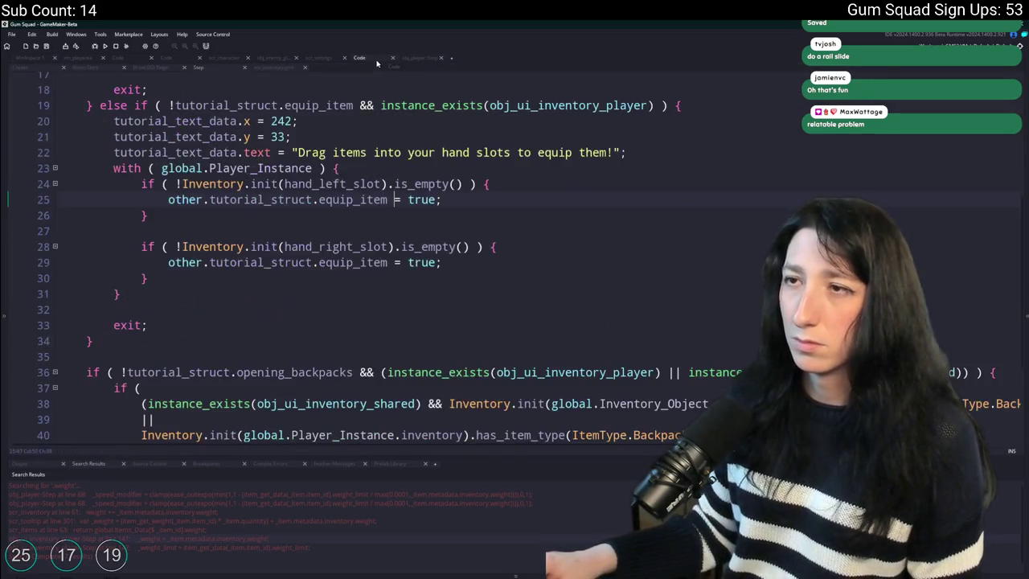
pyautogui.click(409, 60)
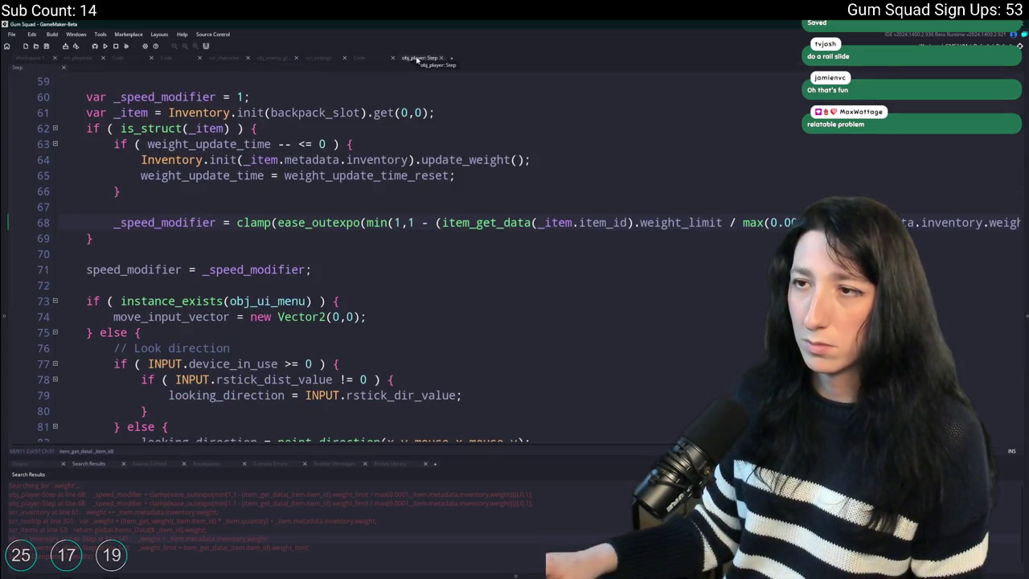
pyautogui.scroll(2, 337, 336)
pyautogui.click(338, 336)
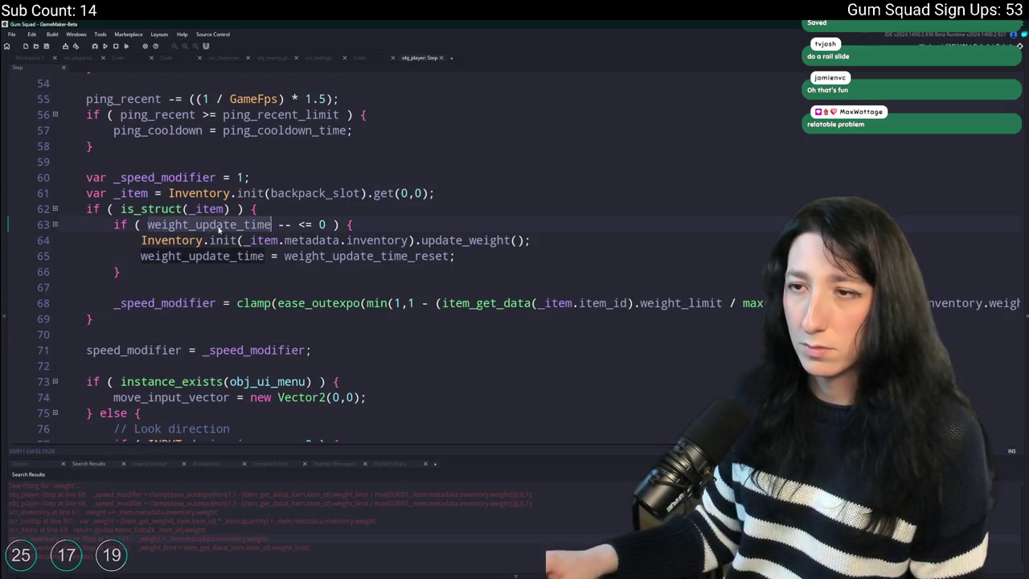
pyautogui.click(464, 240)
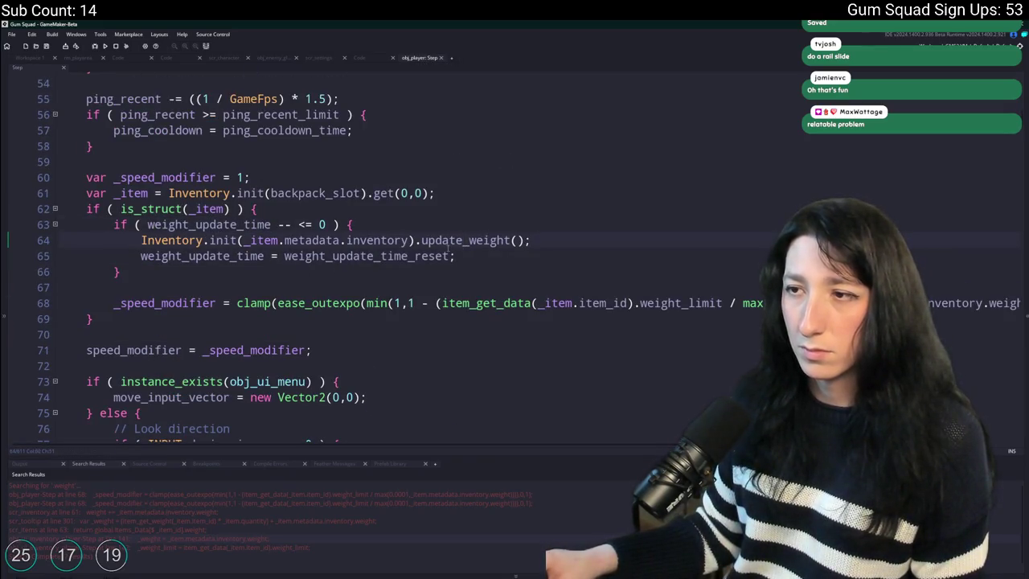
pyautogui.doubleClick(470, 240)
pyautogui.hotkey('ctrl', 'f')
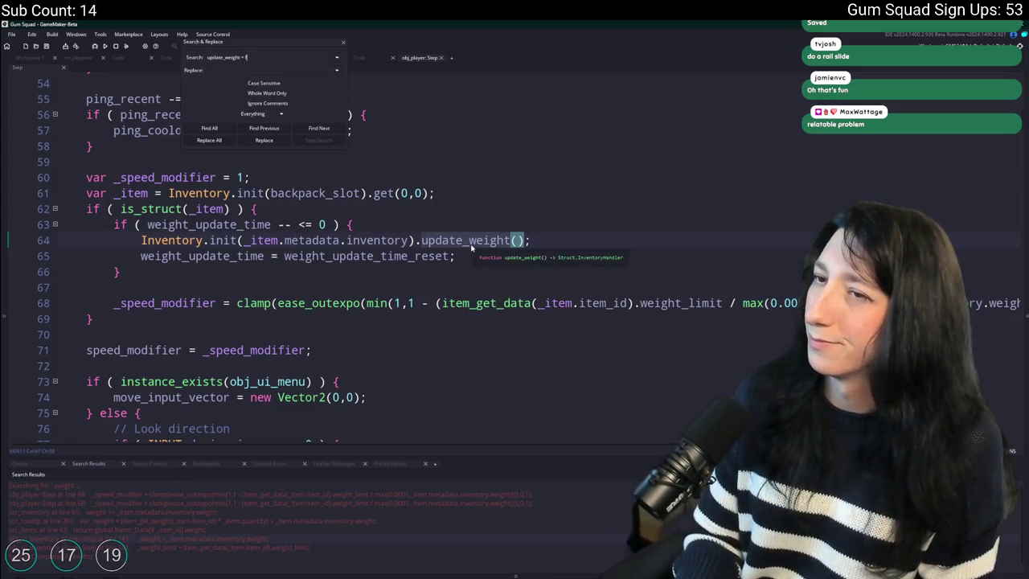
# Open the update_weight definition in scr_inventory and unfold its loops and checks.
pyautogui.write('unc')
pyautogui.press('Return')
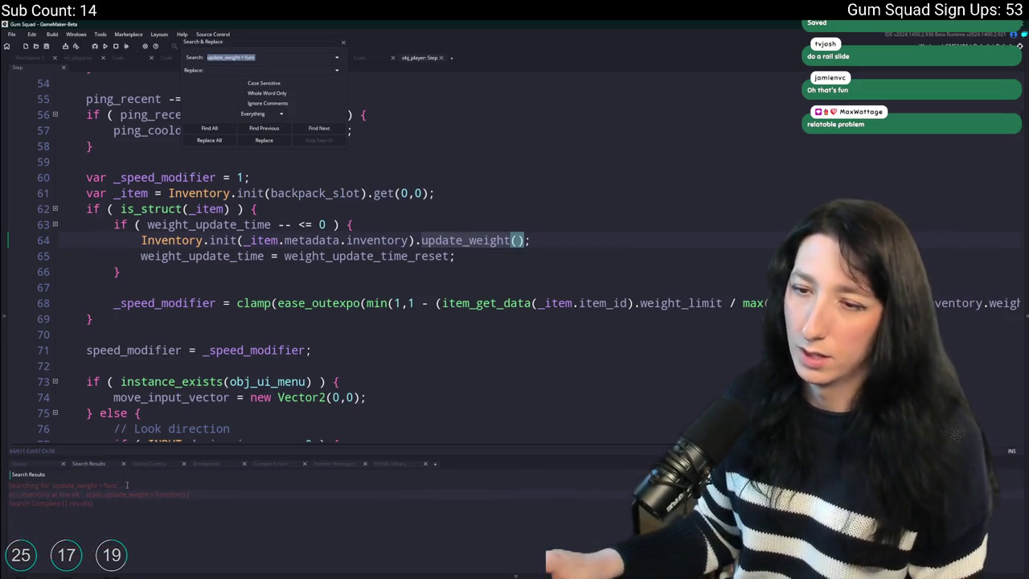
pyautogui.doubleClick(126, 496)
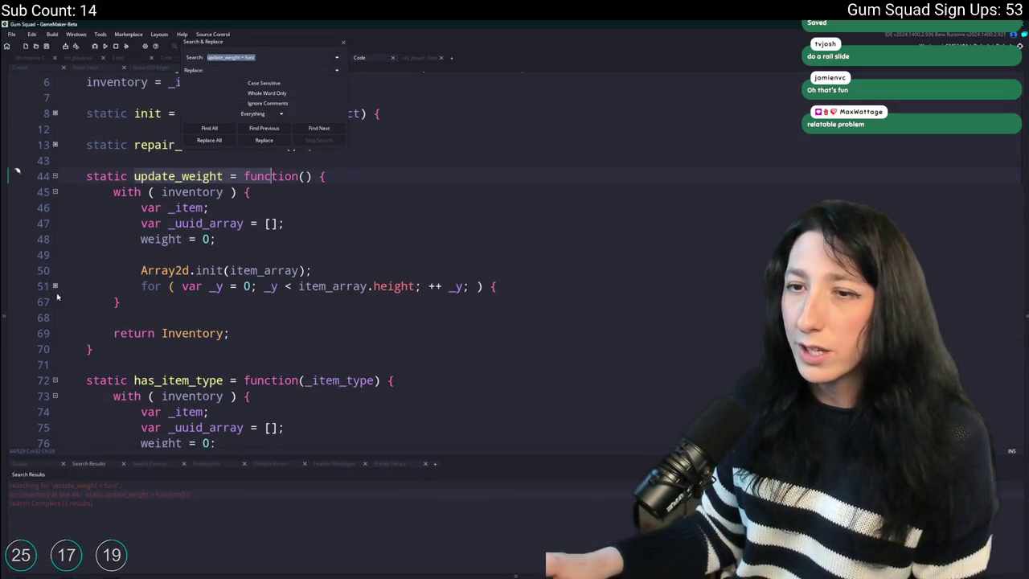
pyautogui.click(55, 285)
pyautogui.click(55, 302)
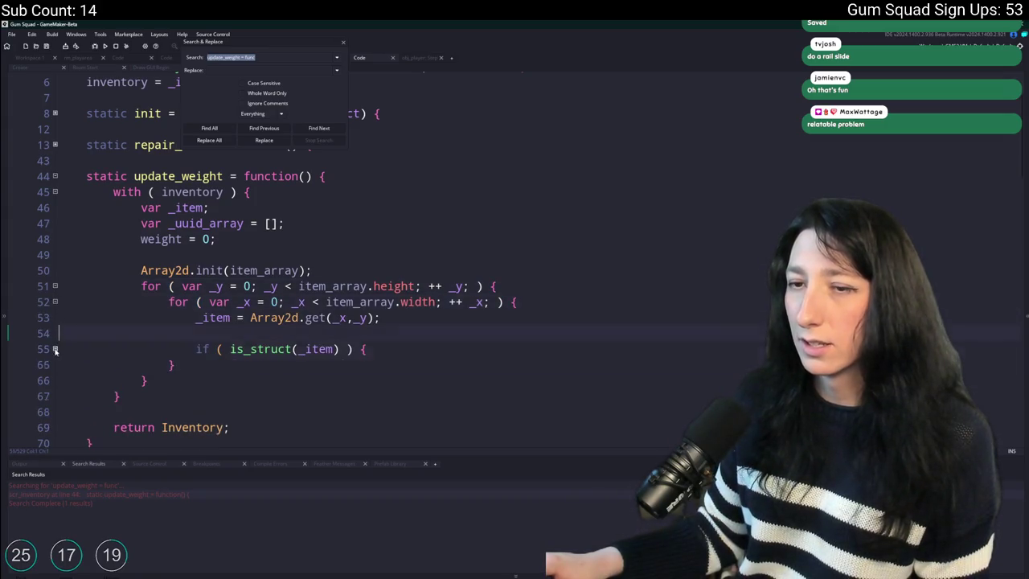
pyautogui.click(55, 349)
pyautogui.scroll(-1, 56, 345)
pyautogui.click(55, 332)
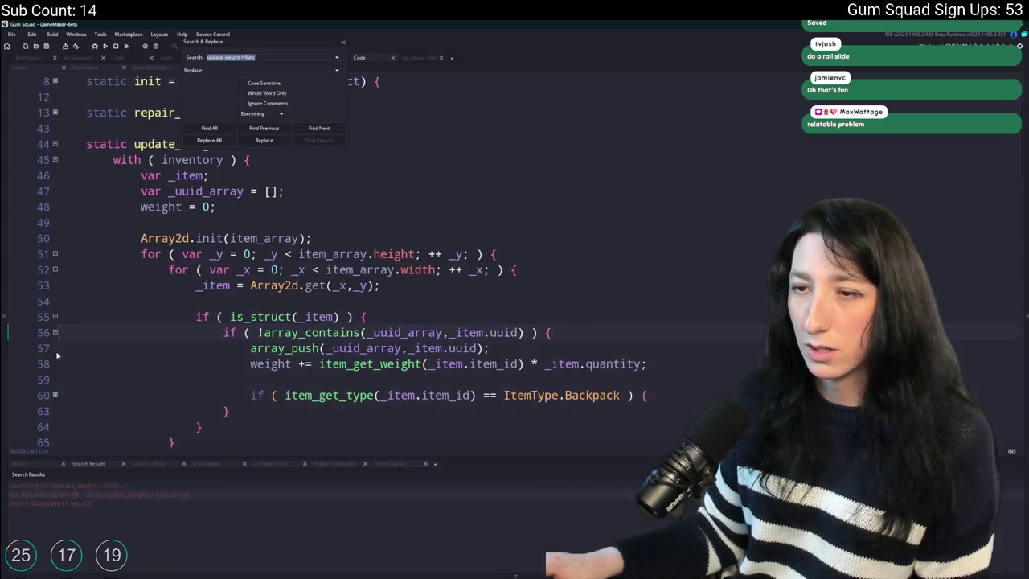
pyautogui.click(54, 395)
pyautogui.scroll(-2, 58, 377)
pyautogui.scroll(3, 121, 281)
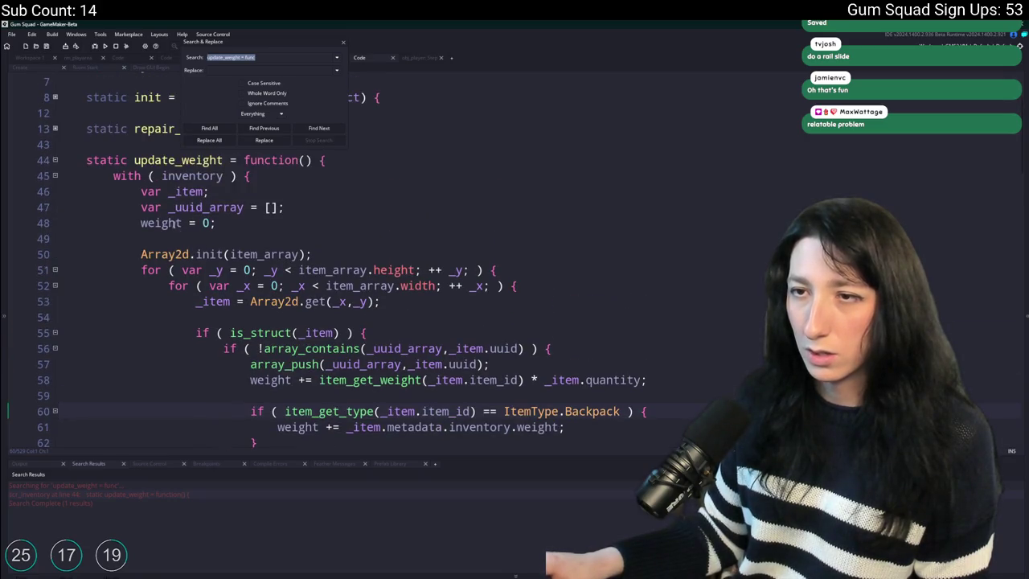
# Compare the weight uses on lines 48, 58 and 61 and the with block's closing brace.
pyautogui.doubleClick(159, 223)
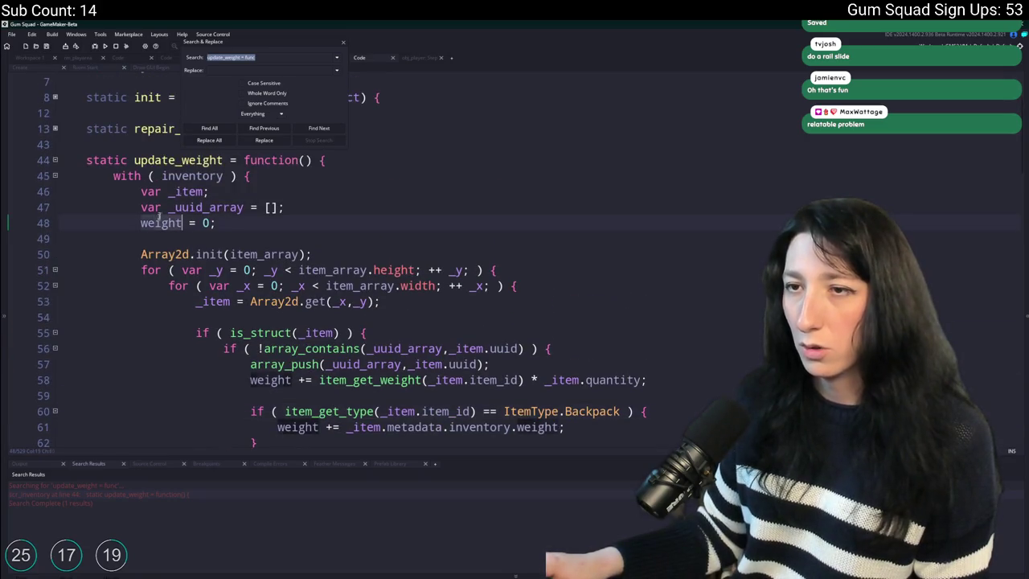
pyautogui.click(343, 41)
pyautogui.scroll(-1, 218, 271)
pyautogui.doubleClick(270, 331)
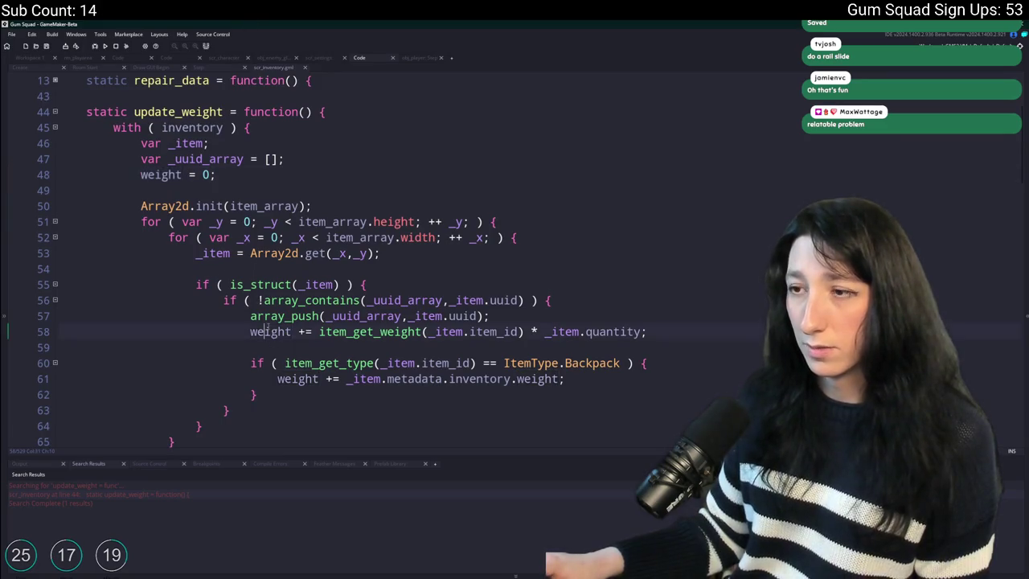
pyautogui.scroll(-1, 273, 337)
pyautogui.doubleClick(296, 330)
pyautogui.scroll(-1, 171, 367)
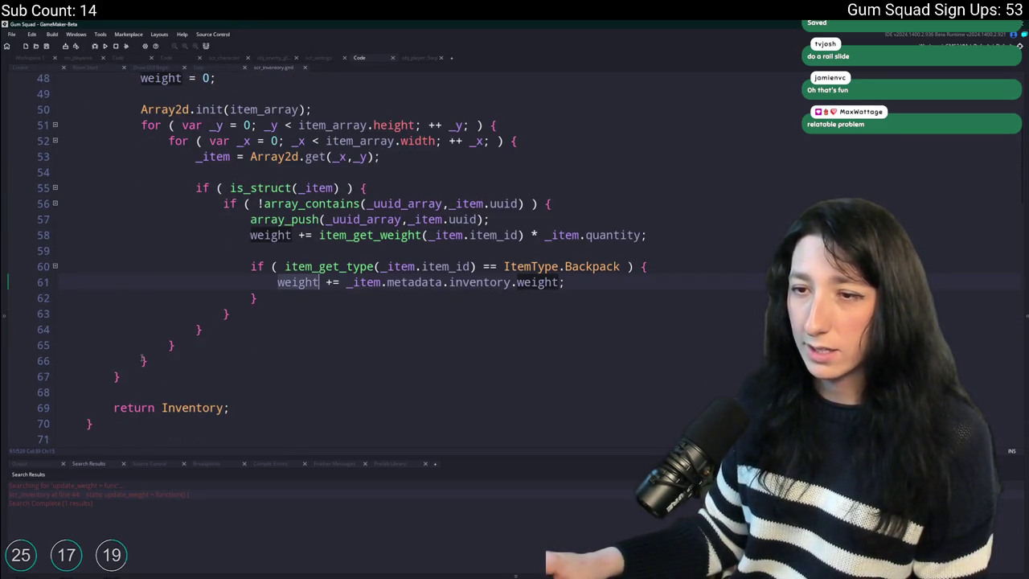
pyautogui.click(143, 360)
pyautogui.scroll(3, 142, 359)
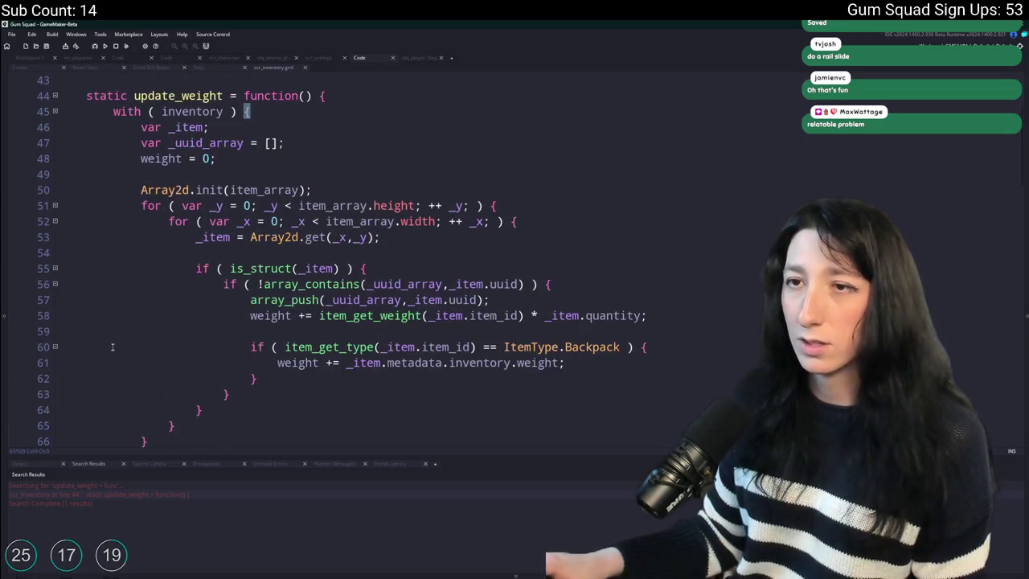
pyautogui.scroll(-1, 154, 330)
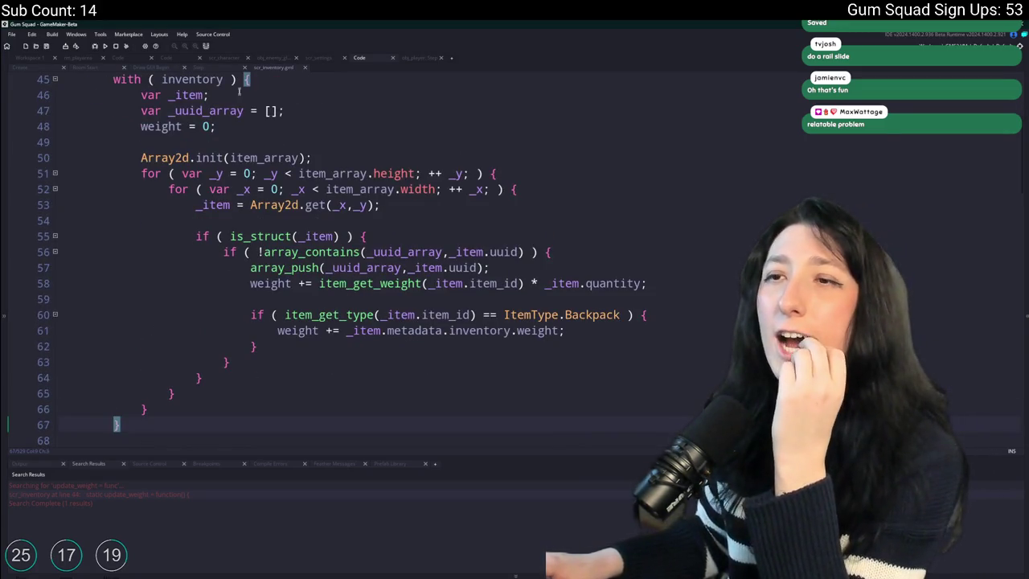
# Close scr_inventory, return to obj_player Step, and search for weight_update_time_reset.
pyautogui.middleClick(282, 69)
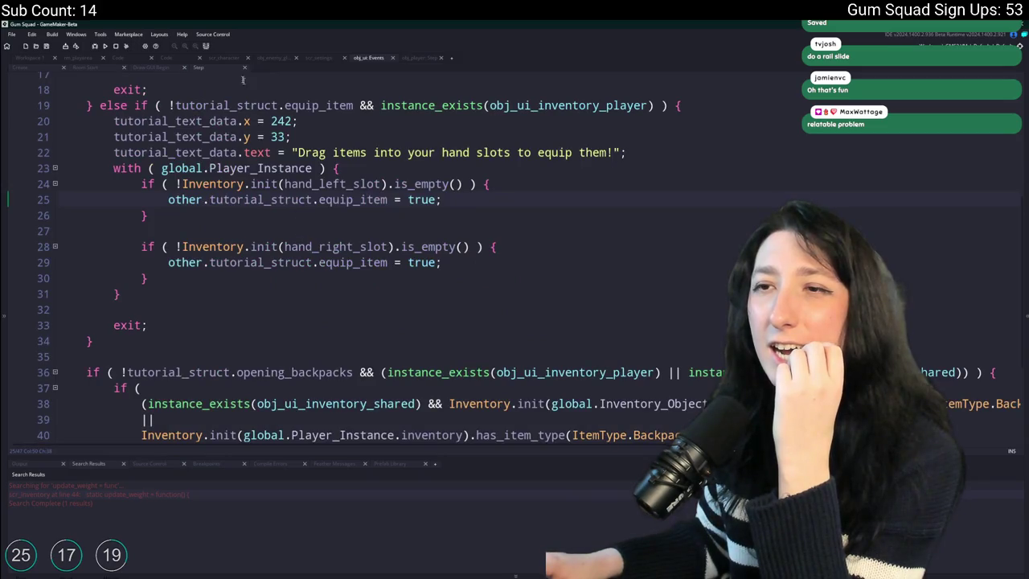
pyautogui.click(410, 56)
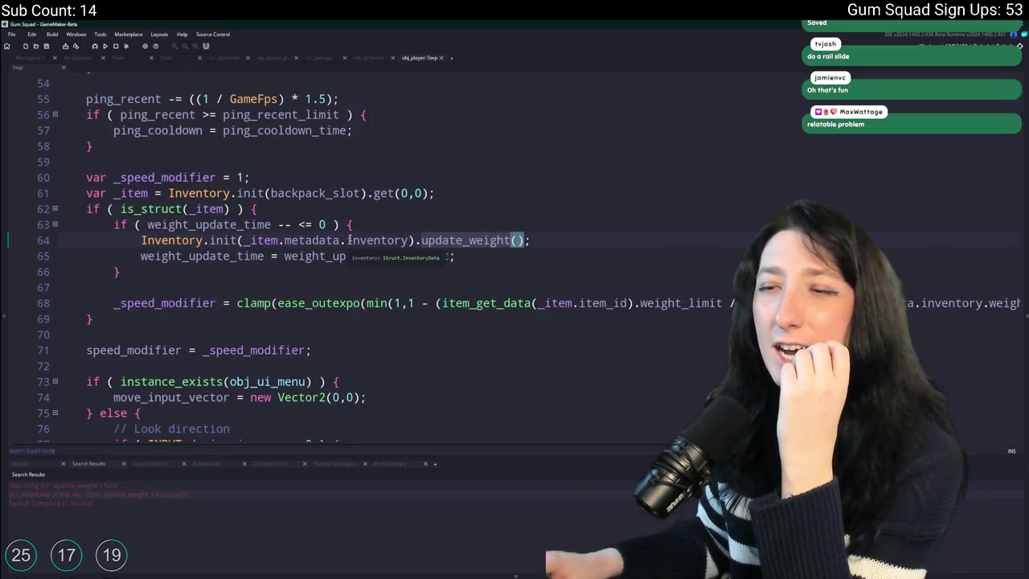
pyautogui.click(202, 239)
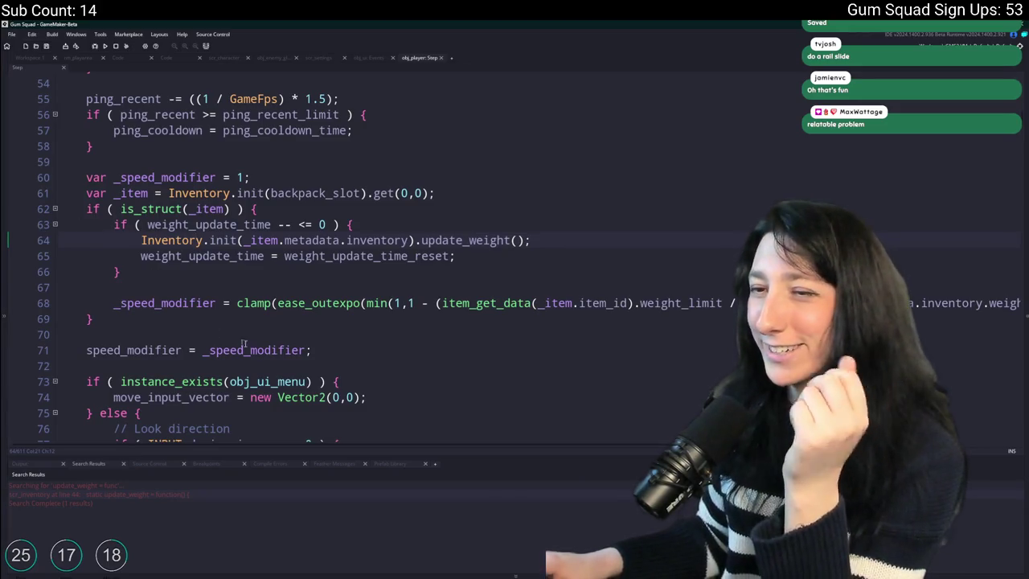
pyautogui.scroll(1, 244, 321)
pyautogui.doubleClick(245, 240)
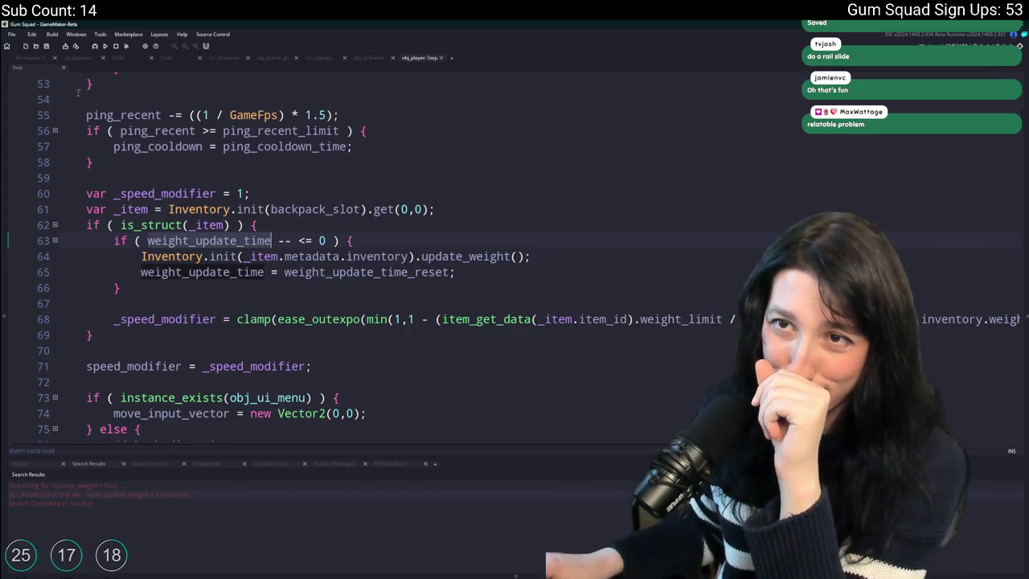
pyautogui.scroll(2, 315, 180)
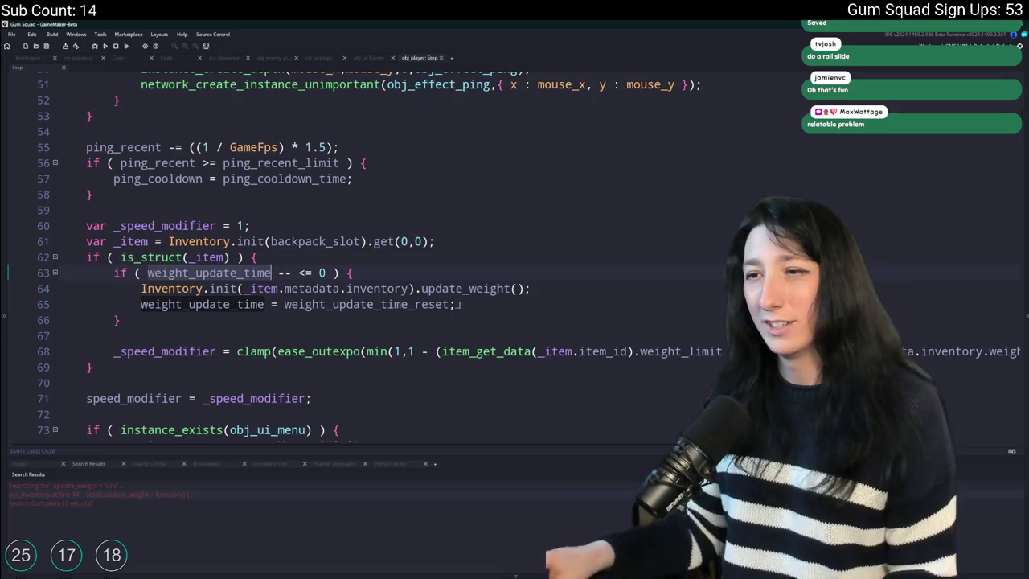
pyautogui.click(458, 305)
pyautogui.doubleClick(442, 305)
pyautogui.hotkey('ctrl', 'f')
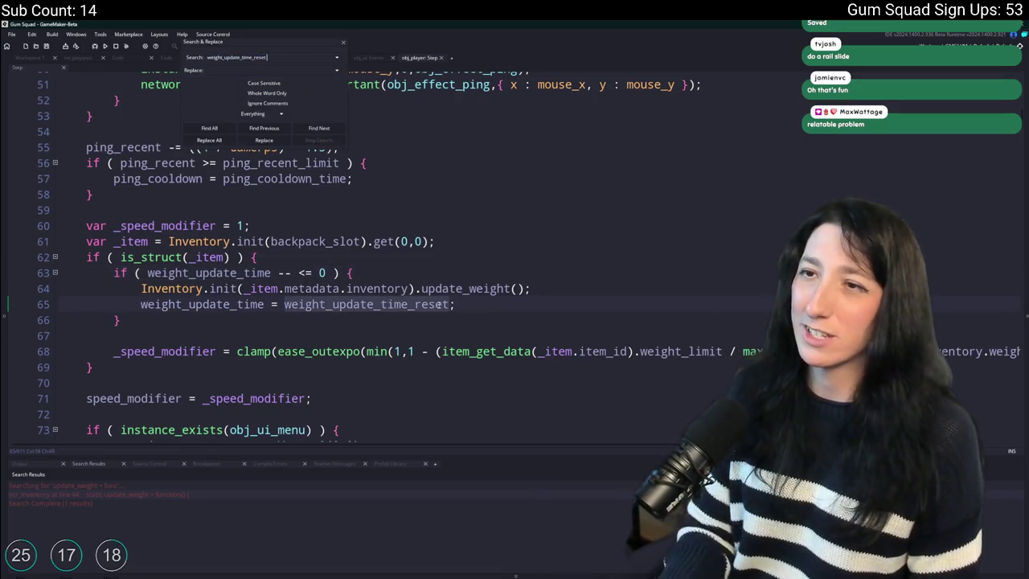
# Change weight_update_time_reset on obj_player Create line 323 from 5 to 60 and run the game.
pyautogui.press('Return')
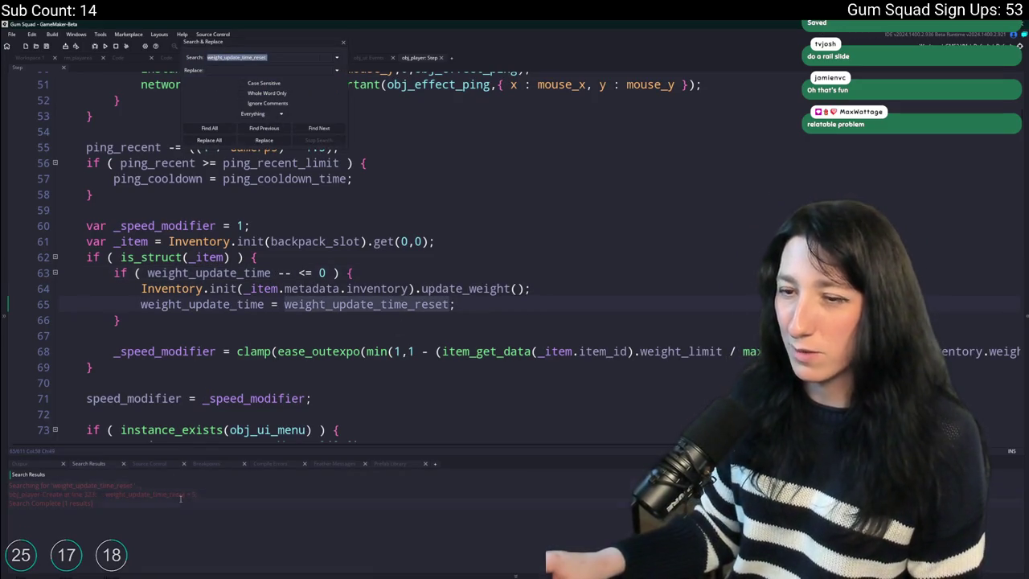
pyautogui.doubleClick(183, 493)
pyautogui.click(248, 285)
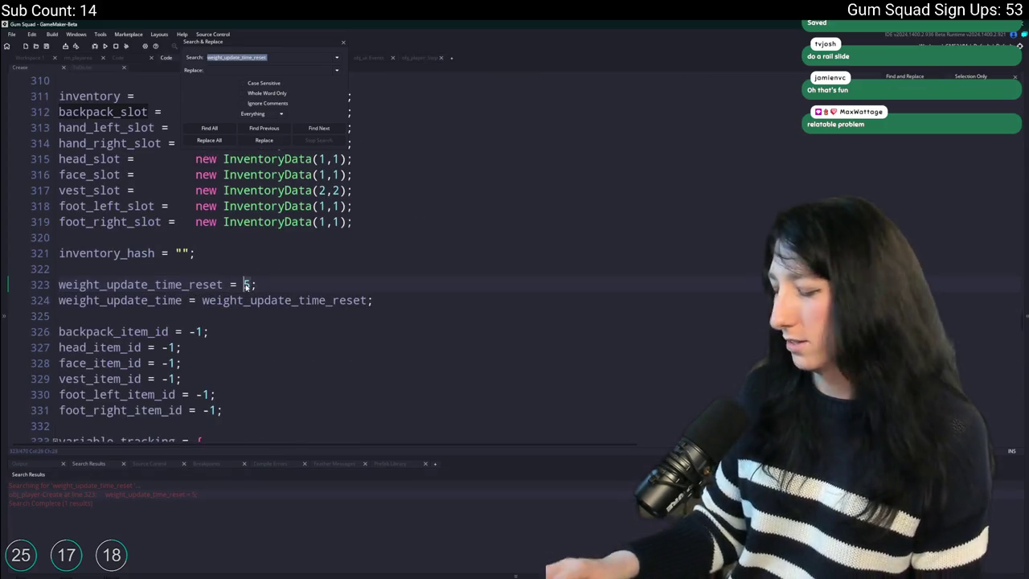
pyautogui.press('BackSpace')
pyautogui.write('60')
pyautogui.press('F5')
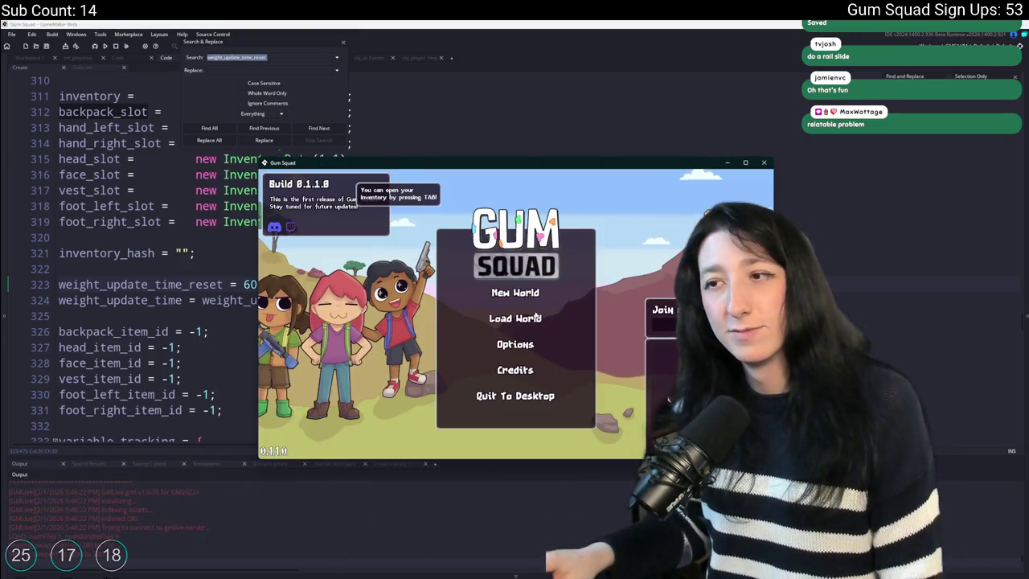
# Load a saved world, start a lobby, maximize the window, check the inventory weight, then quit the game.
pyautogui.click(536, 318)
pyautogui.click(471, 402)
pyautogui.moveTo(518, 166); pyautogui.dragTo(520, 153)
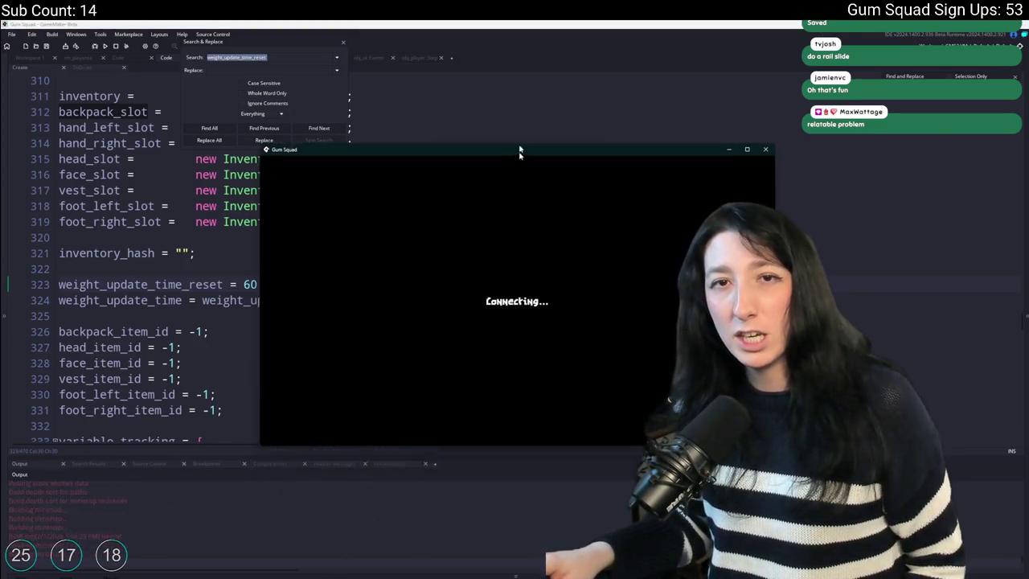
pyautogui.doubleClick(519, 153)
pyautogui.press('Tab')
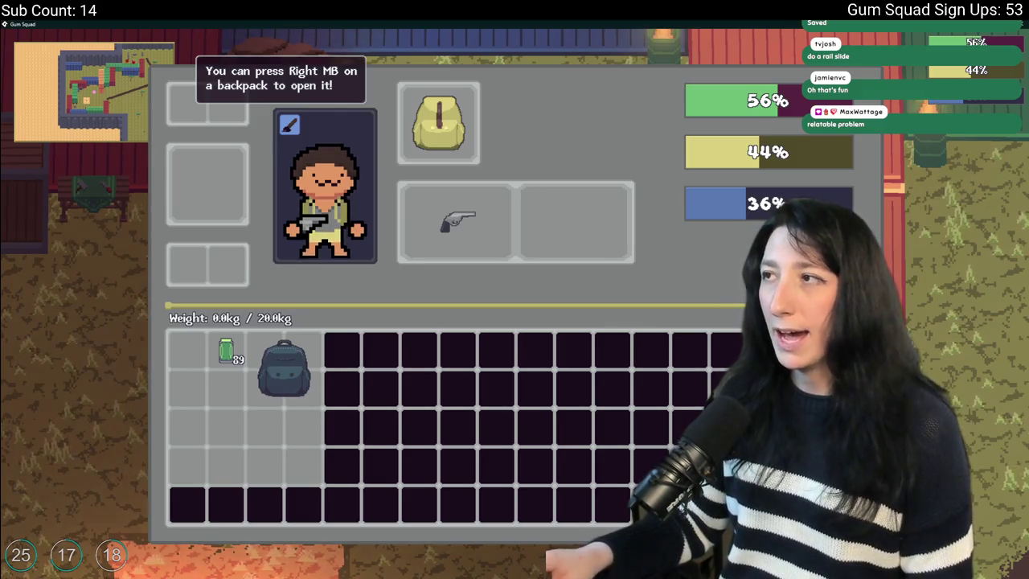
pyautogui.hotkey('alt', 'F4')
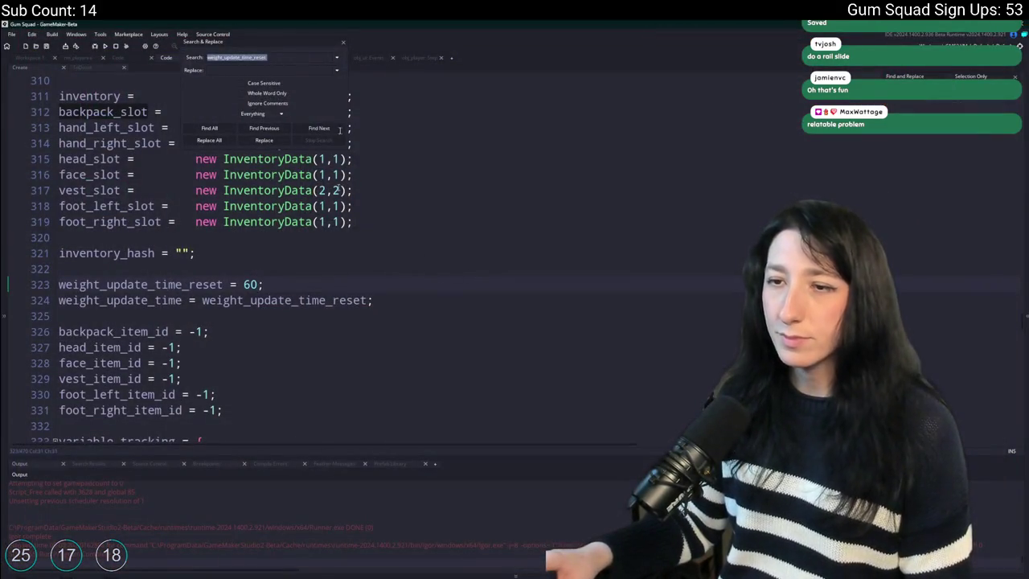
# Set the reset value on line 323 back to 5 and search for weight assignments.
pyautogui.doubleClick(250, 284)
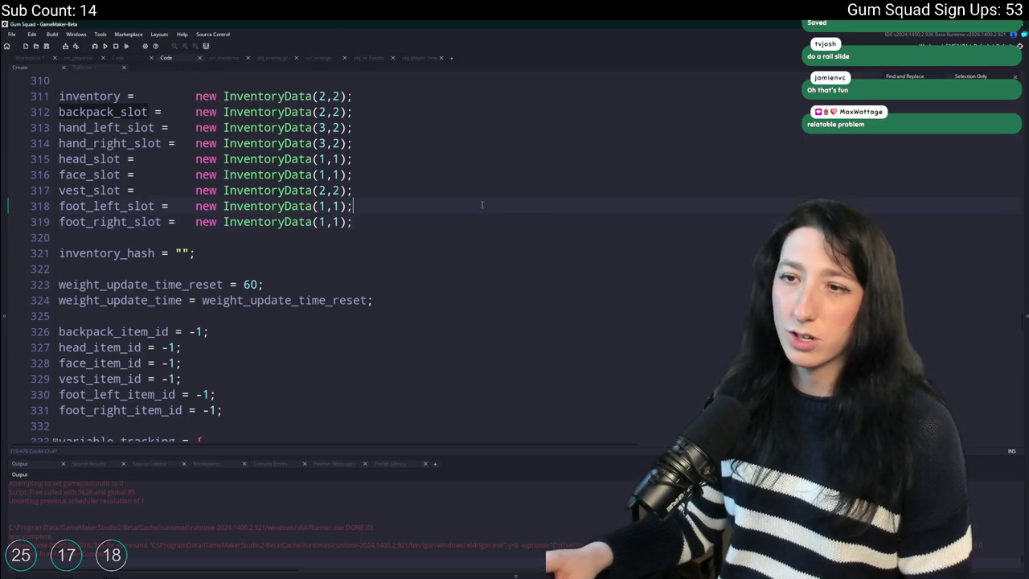
pyautogui.write('5')
pyautogui.click(481, 204)
pyautogui.write('weight =')
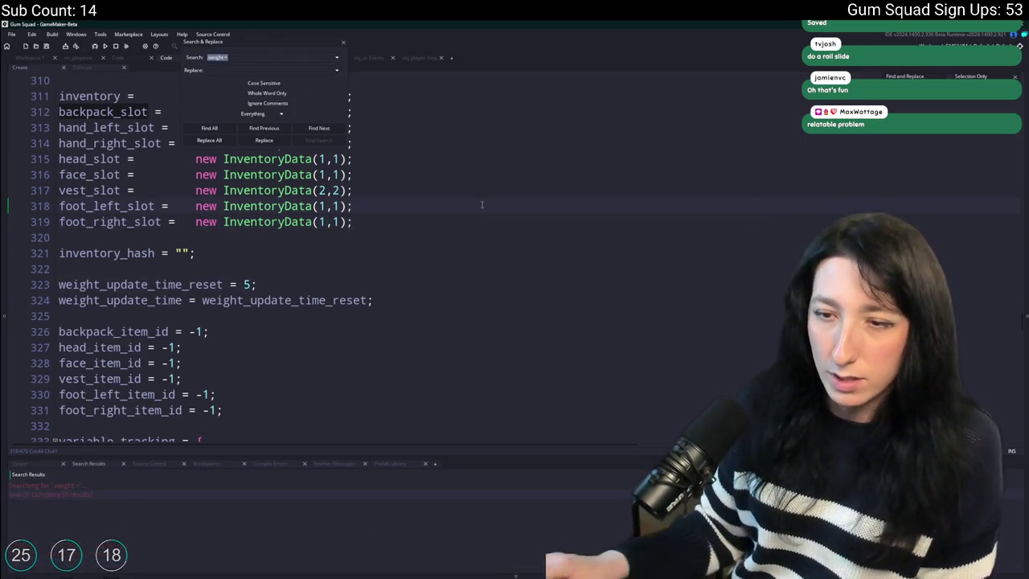
pyautogui.press('Return')
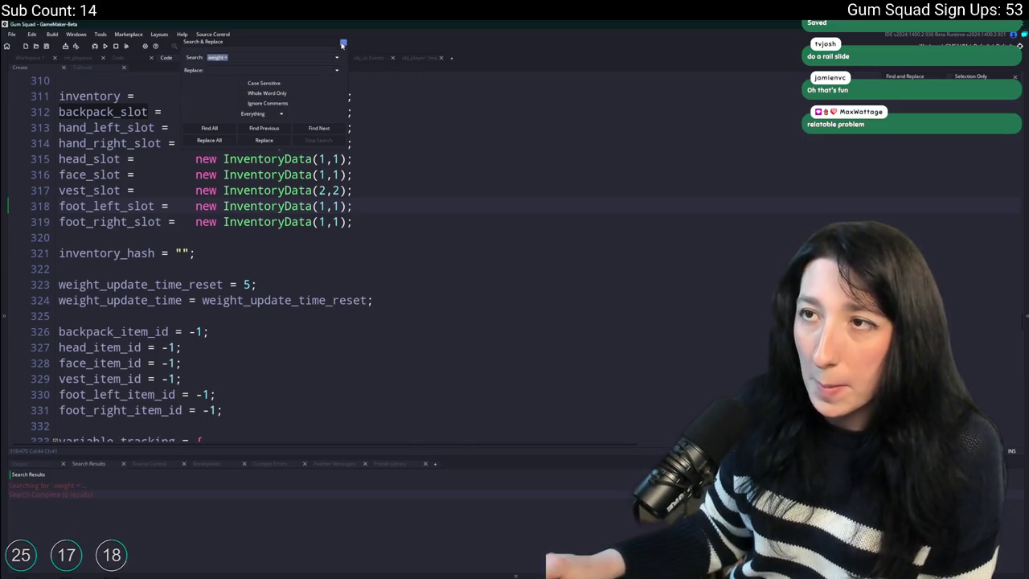
pyautogui.click(341, 45)
# Search 'update_weight = func' from the player's Step code and open its definition in scr_inventory.
pyautogui.click(419, 58)
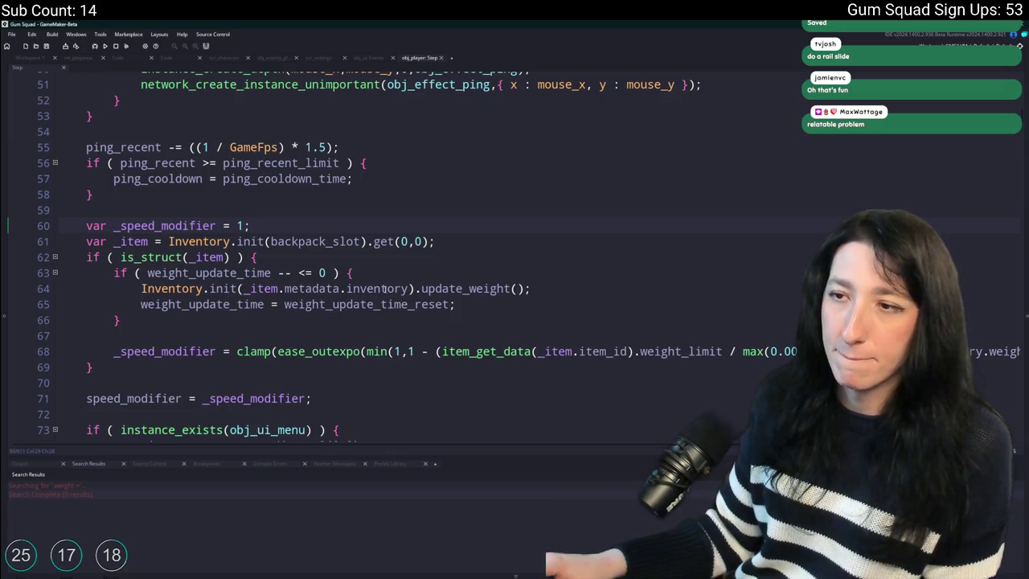
pyautogui.doubleClick(465, 288)
pyautogui.hotkey('ctrl', 'f')
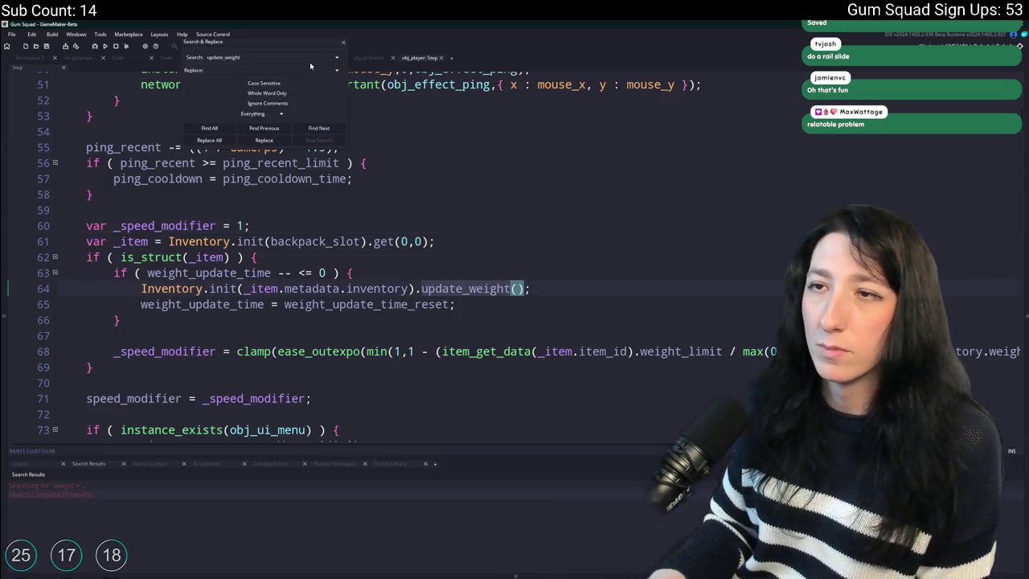
pyautogui.write(' = func')
pyautogui.press('Return')
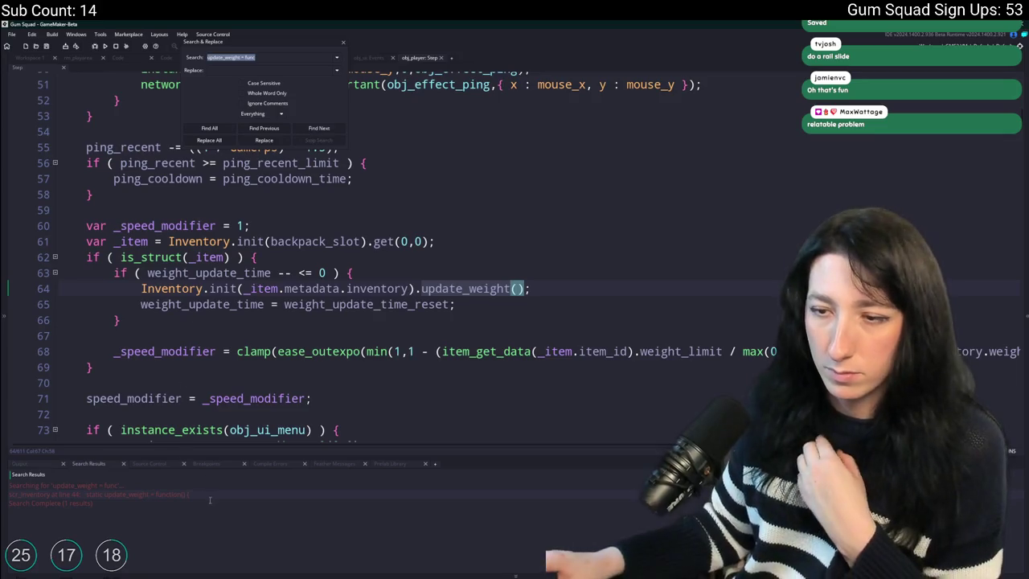
pyautogui.doubleClick(210, 495)
pyautogui.scroll(-4, 201, 281)
pyautogui.click(153, 267)
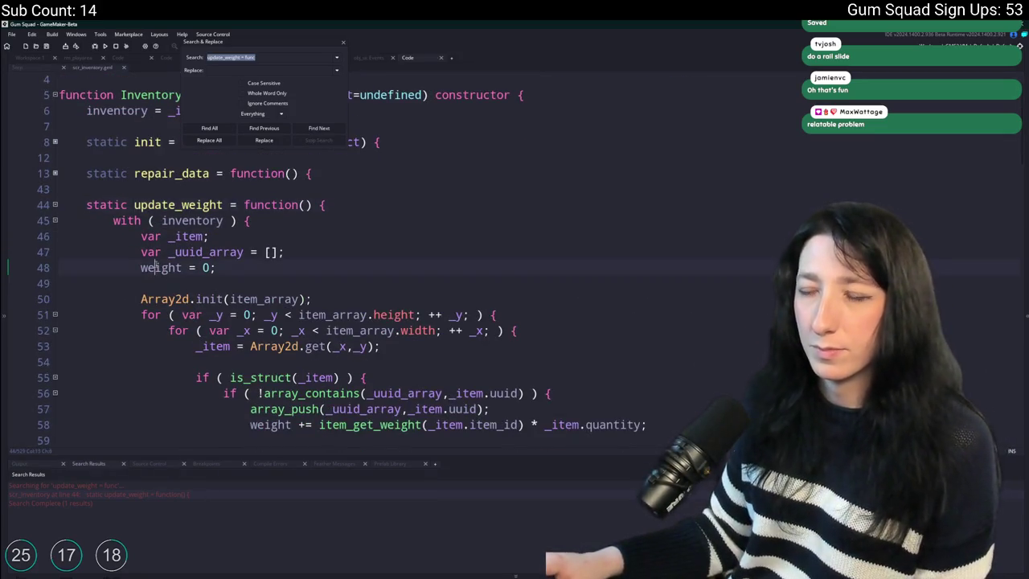
pyautogui.press('Escape')
# Search the project for 'weight = 0;' and delete the stray line in has_item_type.
pyautogui.click(258, 266)
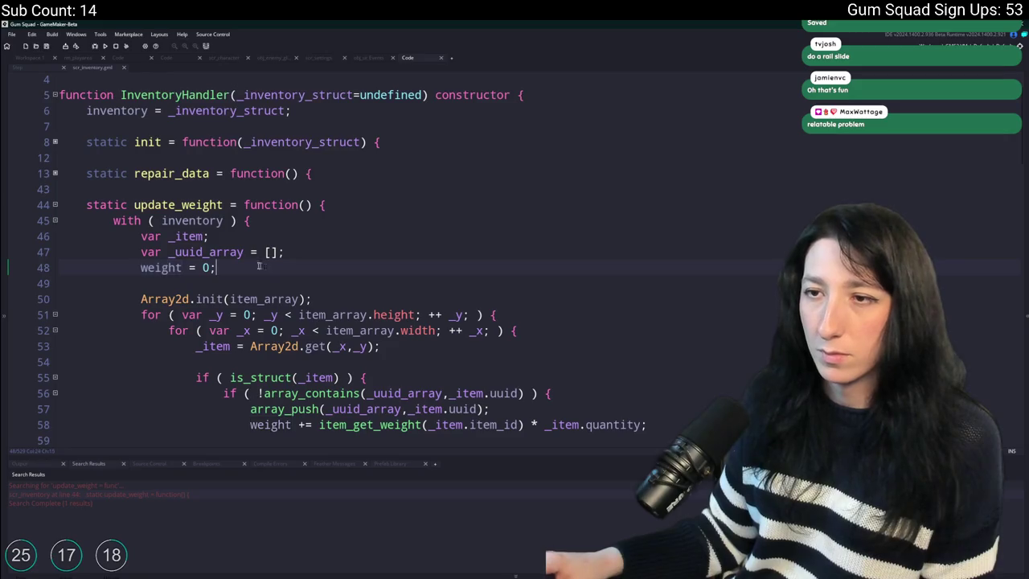
pyautogui.moveTo(258, 266); pyautogui.dragTo(138, 266)
pyautogui.hotkey('ctrl', 'shift', 'f')
pyautogui.press('Return')
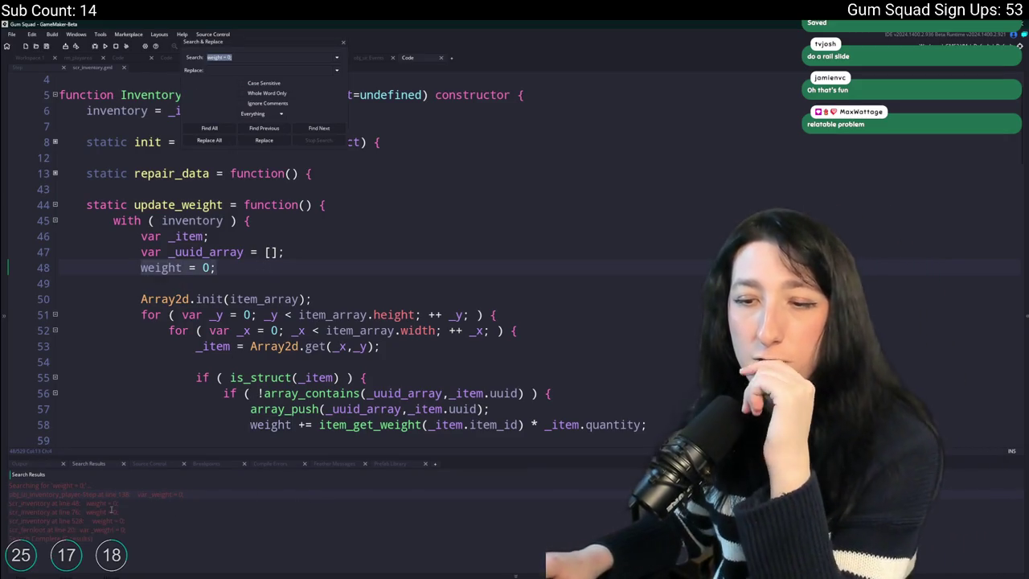
pyautogui.press('Return')
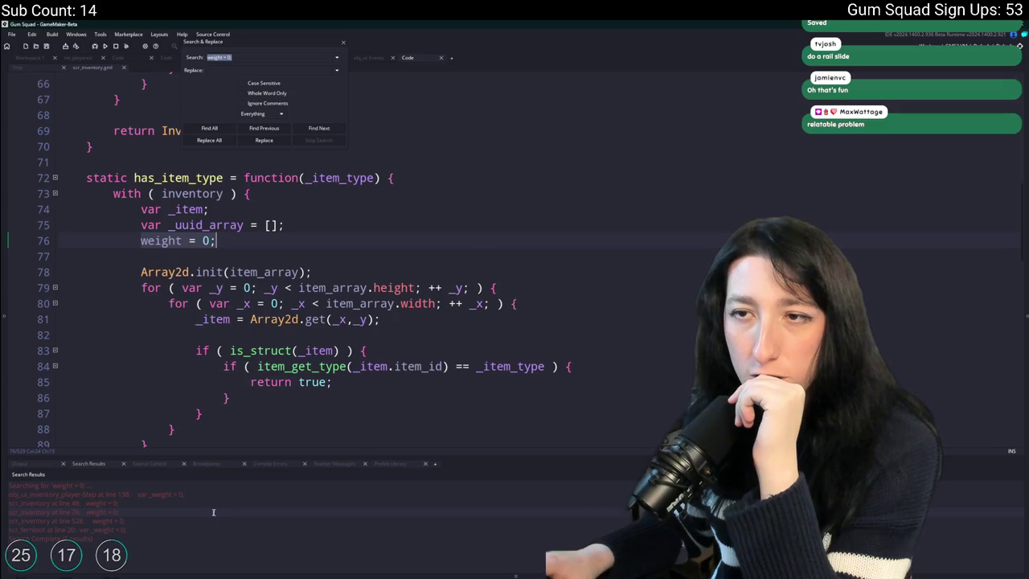
pyautogui.press('End')
pyautogui.hotkey('shift', 'Up')
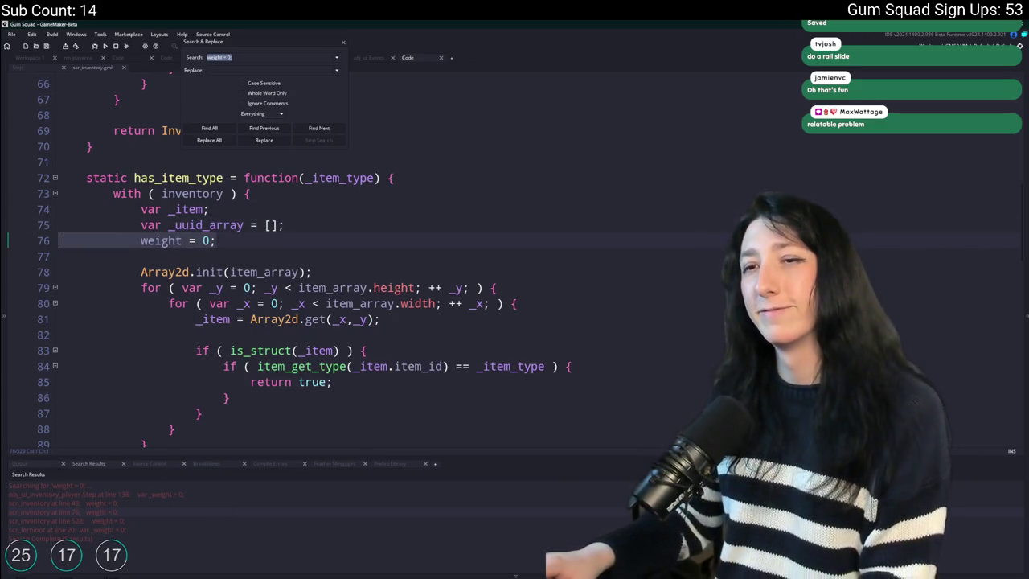
pyautogui.press('BackSpace')
# Close the Search & Replace panel, the scr_inventory script and the obj_player event tabs.
pyautogui.click(342, 46)
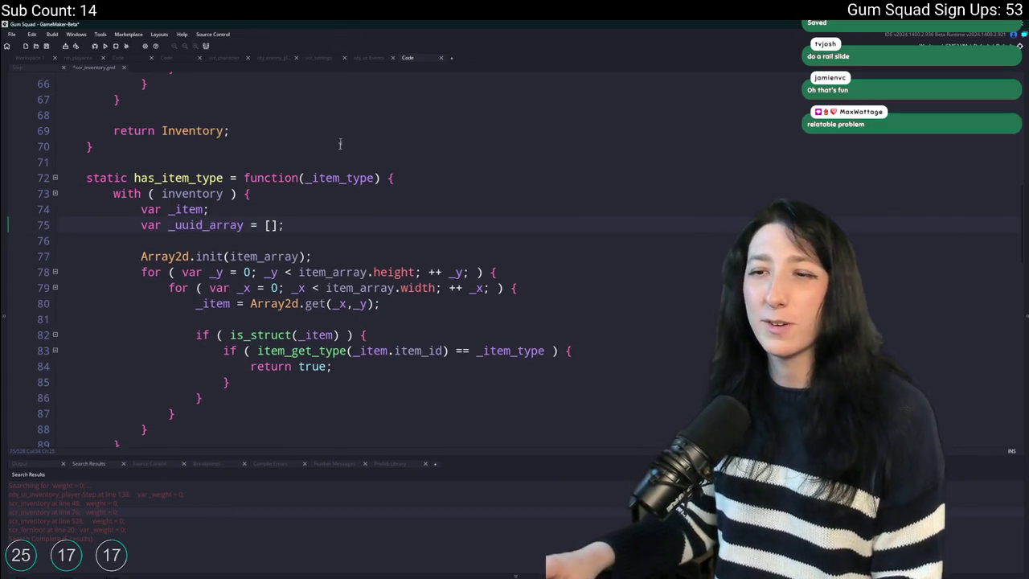
pyautogui.press('Up')
pyautogui.scroll(2, 340, 219)
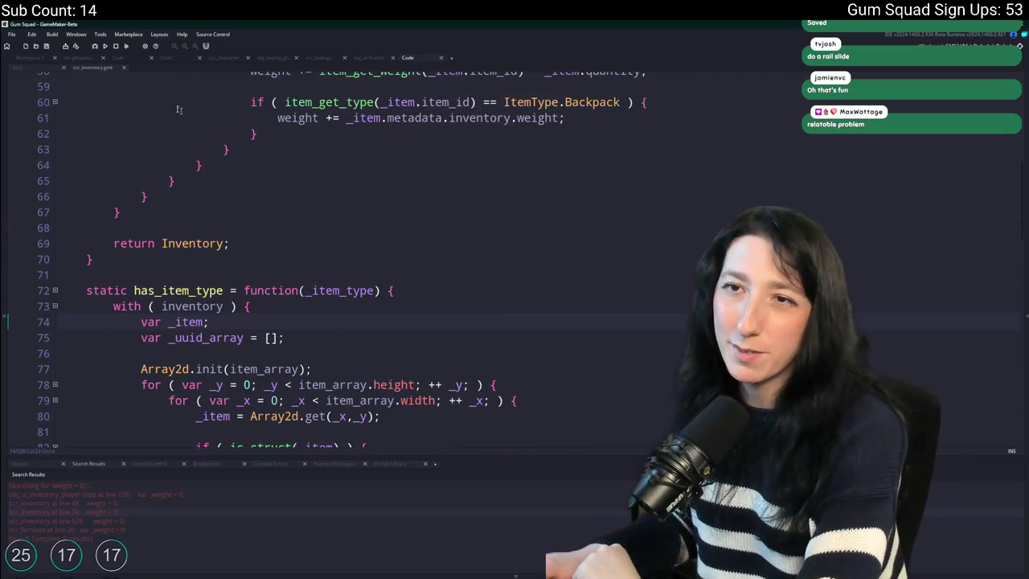
pyautogui.click(123, 67)
pyautogui.scroll(1, 354, 96)
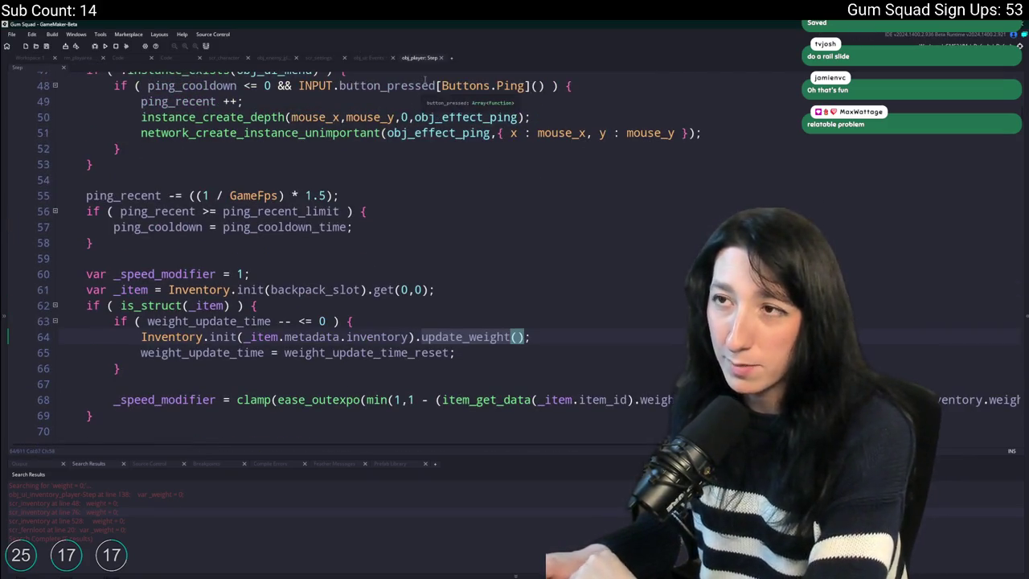
pyautogui.click(440, 58)
pyautogui.click(426, 58)
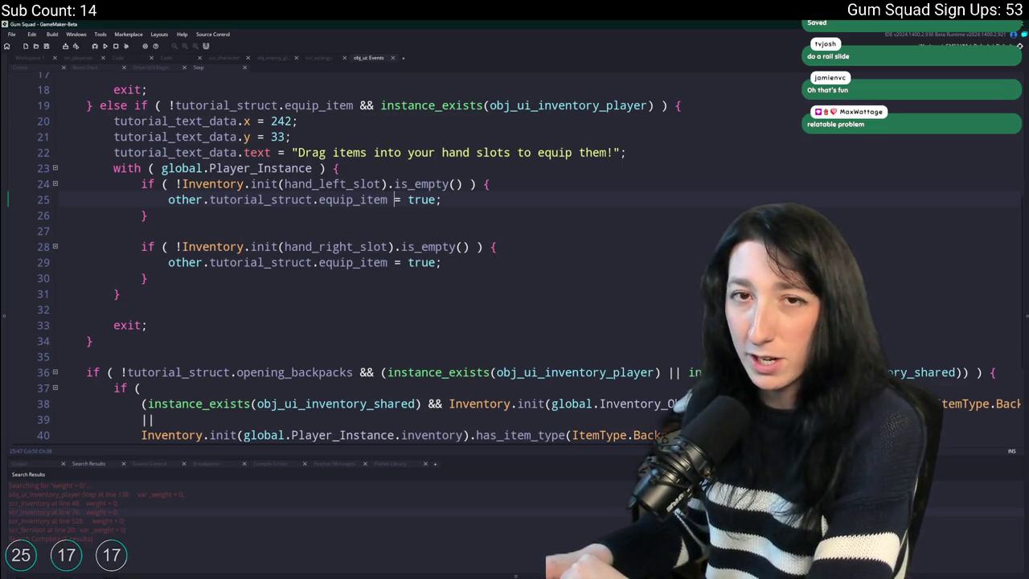
# Search assets for 'backpack' and open the item_backpack_open function in scr_items.
pyautogui.scroll(2, 369, 145)
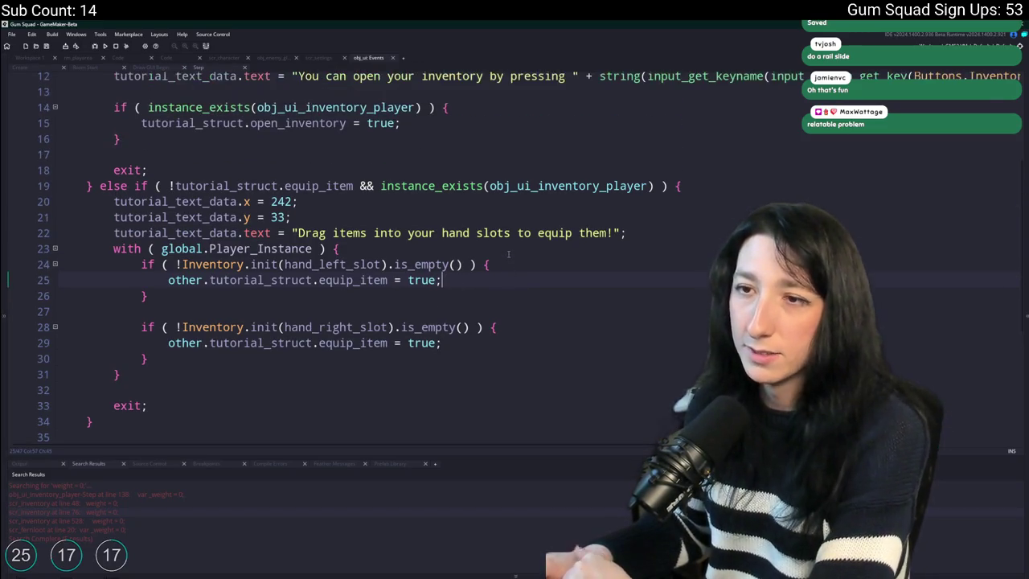
pyautogui.scroll(-5, 492, 255)
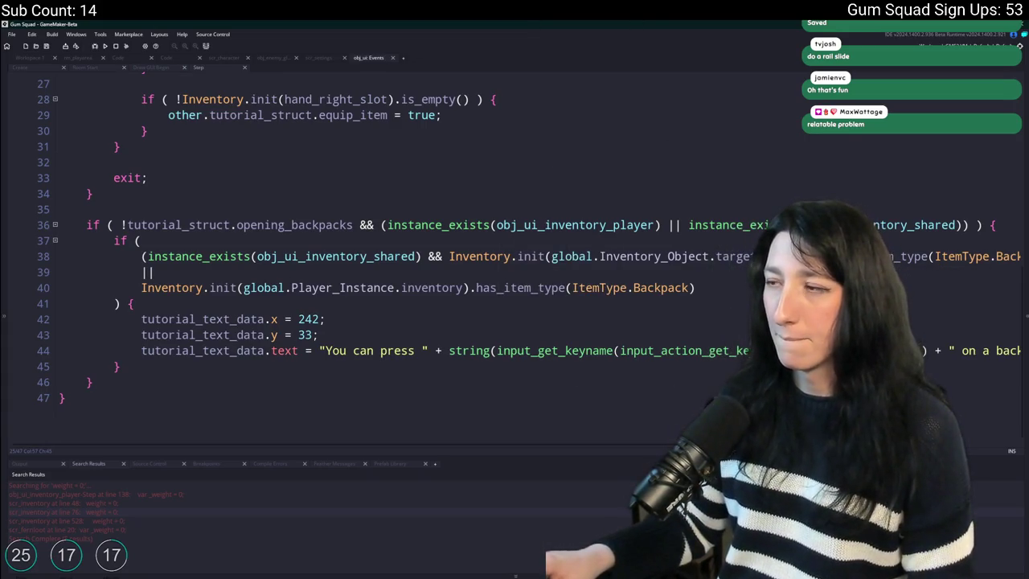
pyautogui.hotkey('ctrl', 't')
pyautogui.write('back')
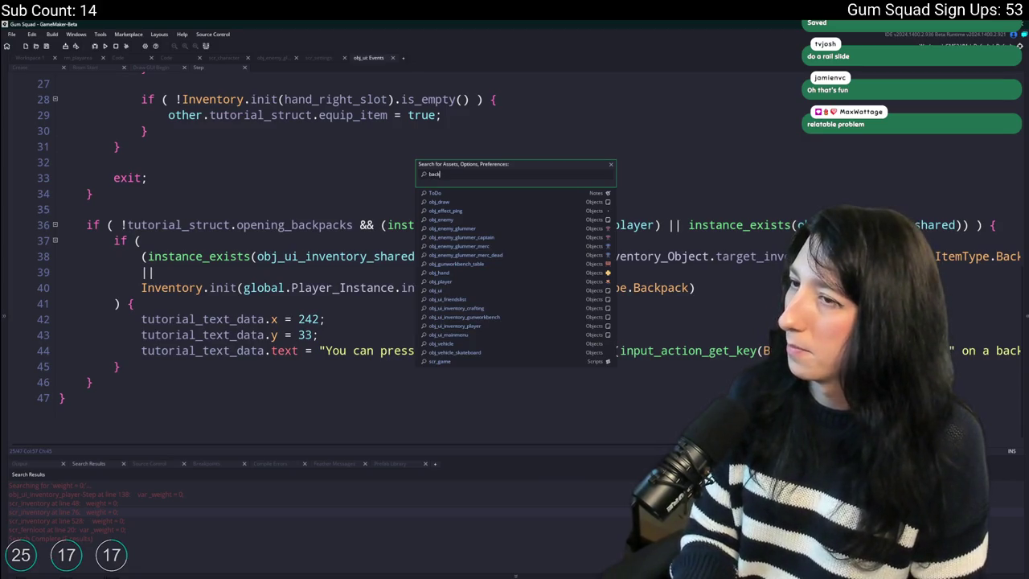
pyautogui.write('pack')
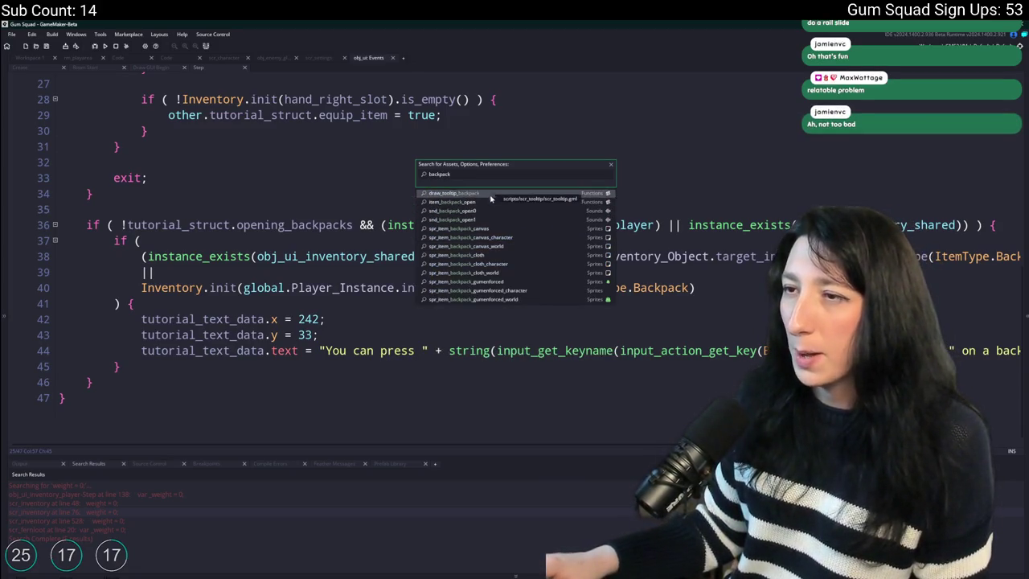
pyautogui.click(489, 202)
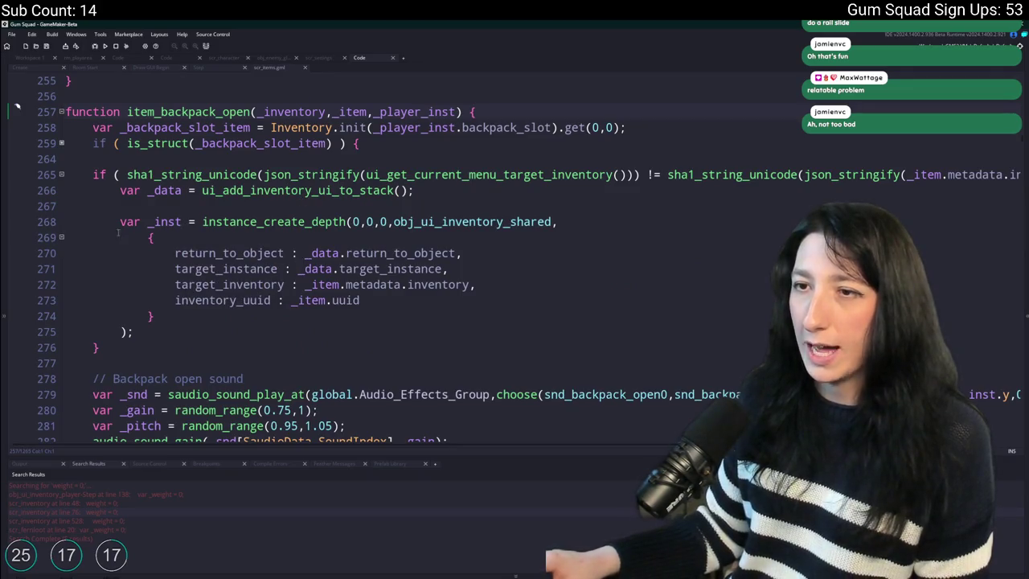
# Expand the backpack-slot check on line 259 and begin a new tutorial line after it.
pyautogui.click(441, 269)
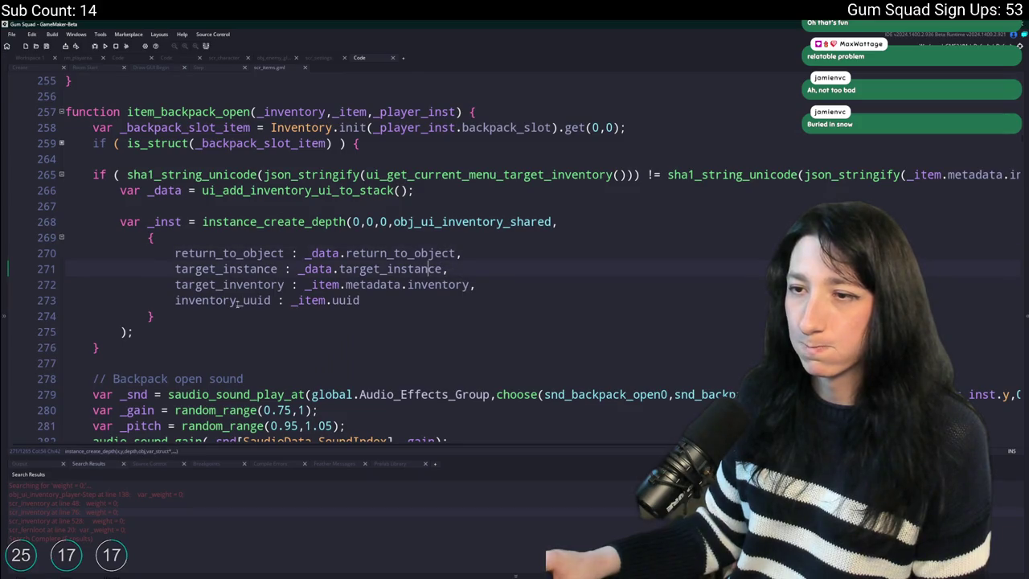
pyautogui.click(61, 143)
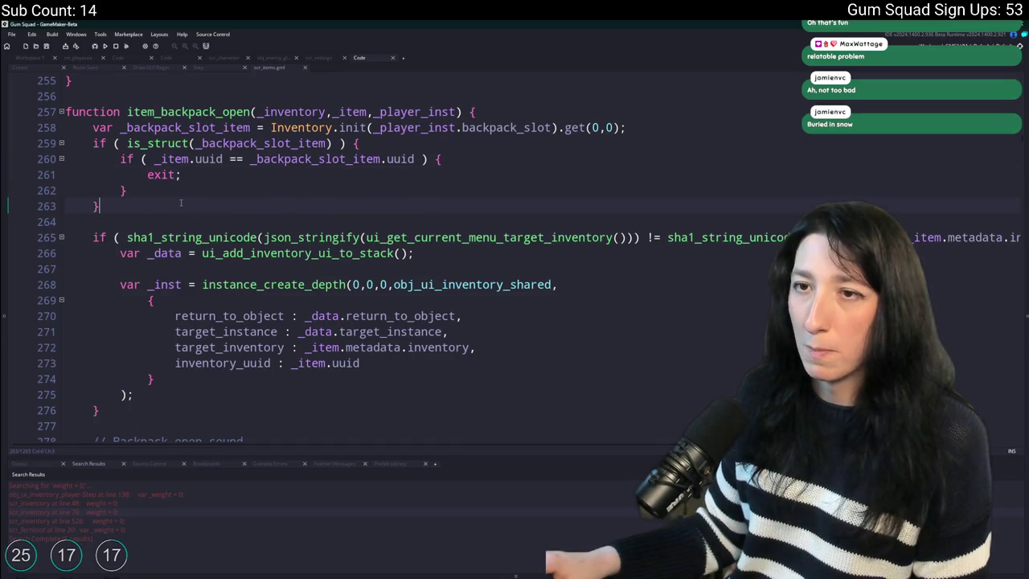
pyautogui.press('Return')
pyautogui.press('Return')
pyautogui.write('t')
pyautogui.write('l')
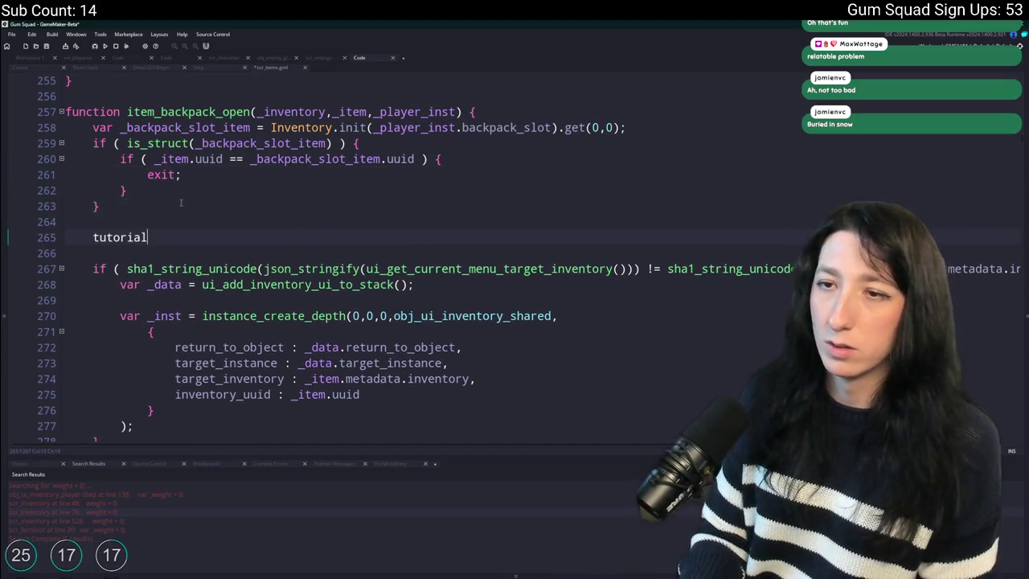
pyautogui.write('uc')
pyautogui.press('BackSpace')
pyautogui.press('BackSpace')
pyautogui.press('BackSpace')
pyautogui.write('k')
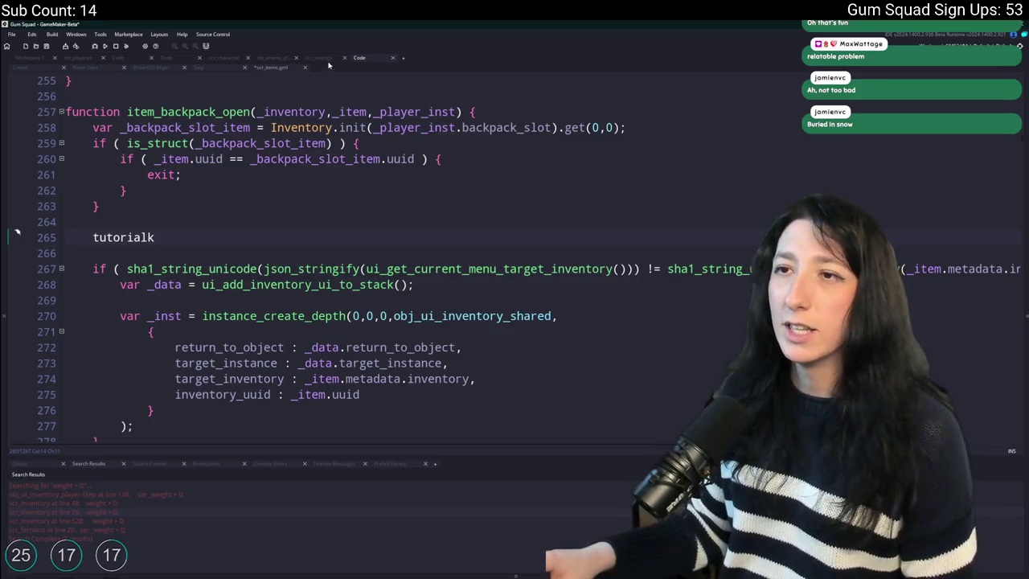
pyautogui.click(201, 67)
pyautogui.scroll(1, 514, 321)
pyautogui.scroll(-4, 514, 322)
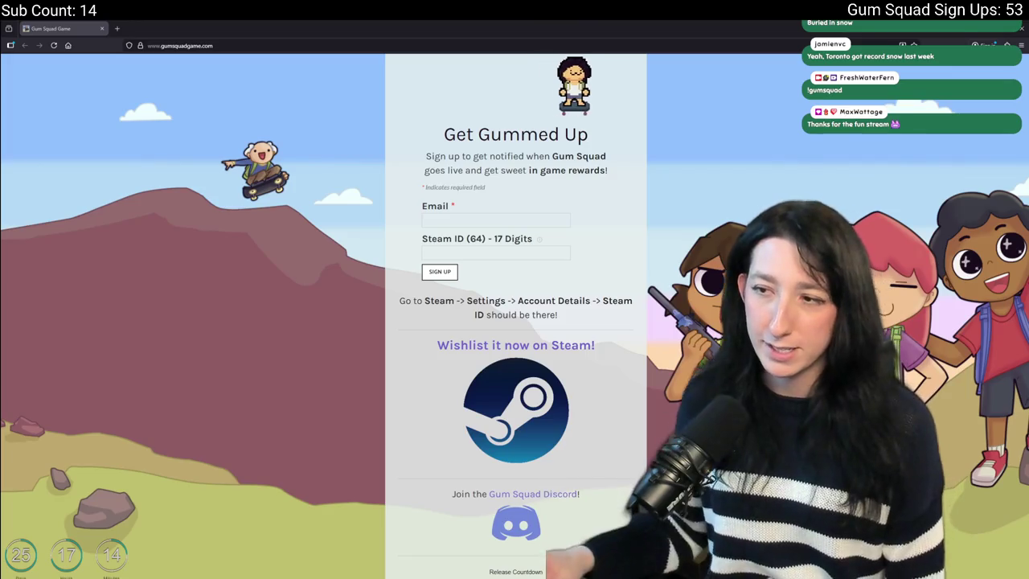
# Open the Gum Squad Steam store page in a new tab, restart its teaser and play it full screen.
pyautogui.middleClick(516, 410)
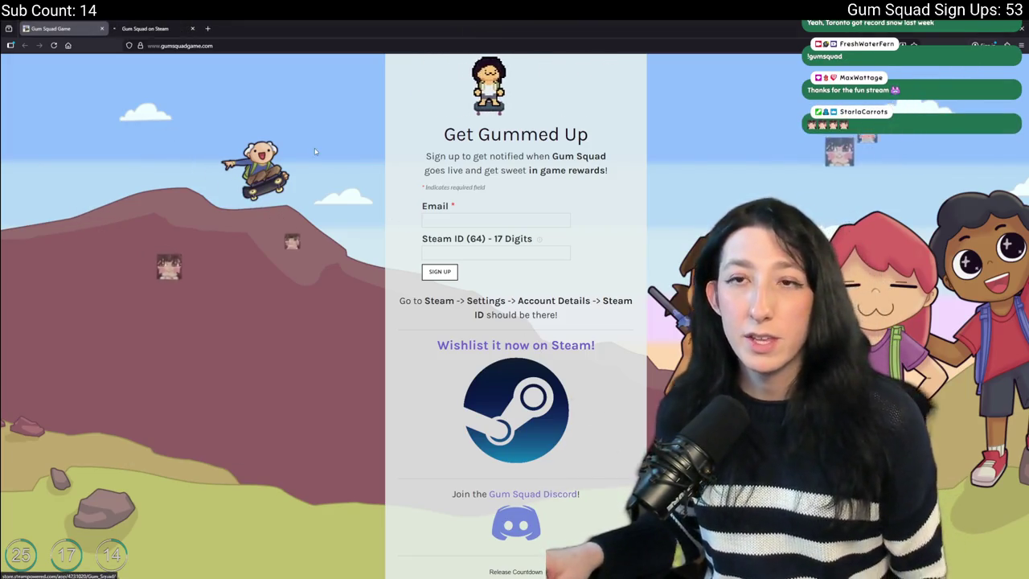
pyautogui.click(161, 28)
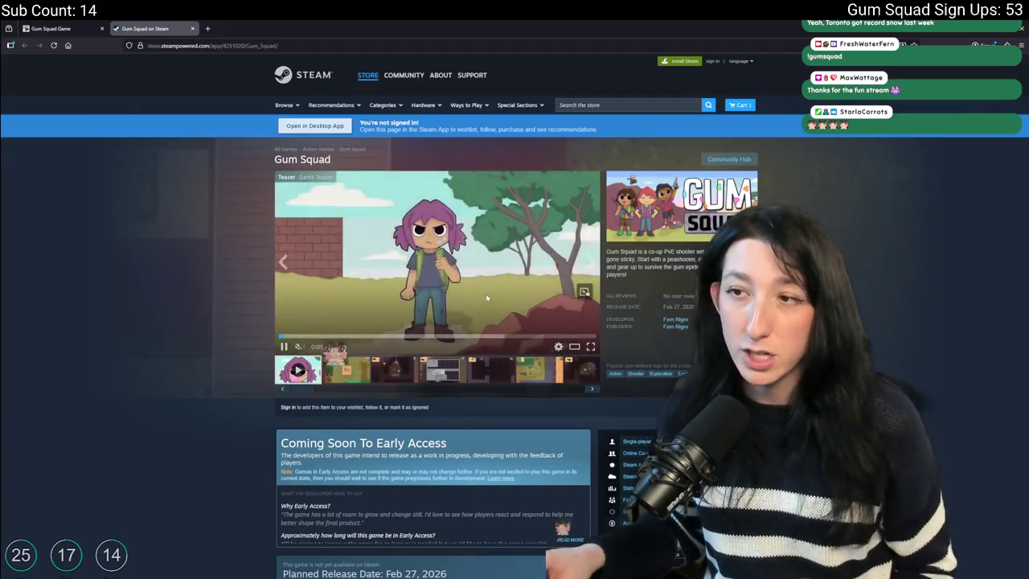
pyautogui.click(290, 335)
pyautogui.click(290, 334)
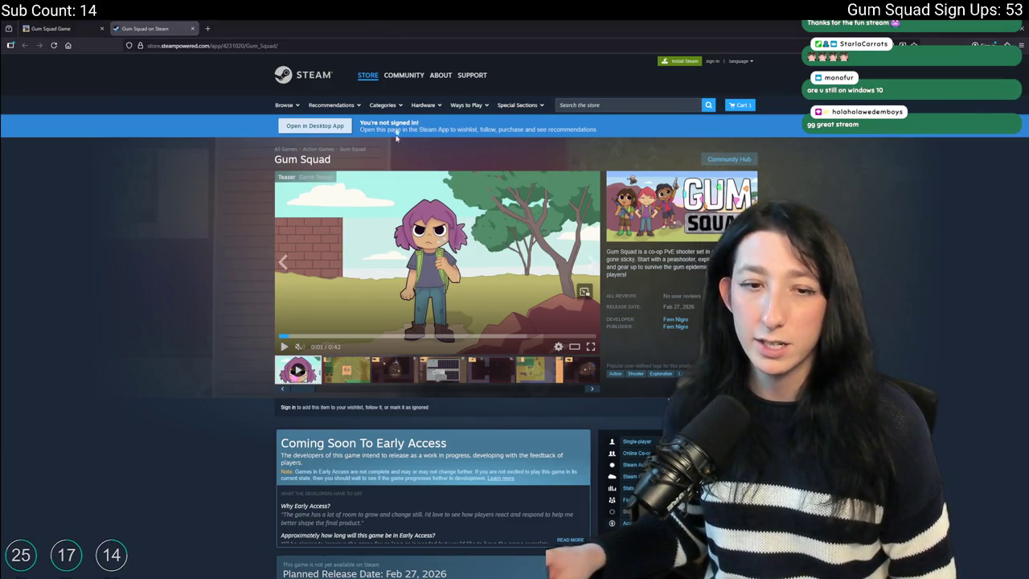
pyautogui.click(283, 334)
pyautogui.click(590, 346)
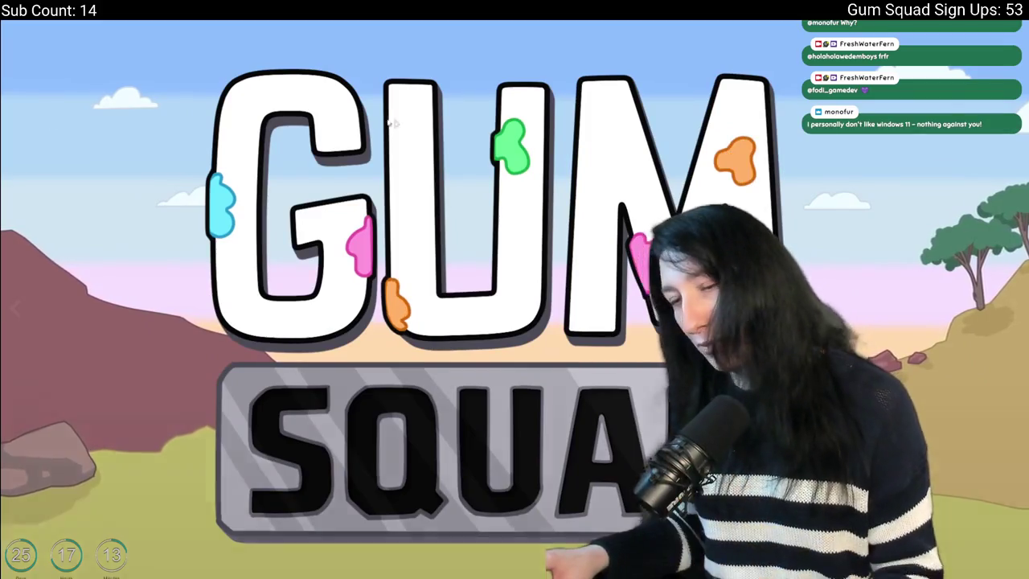
# Pause the trailer at its title card and exit full screen.
pyautogui.click(524, 234)
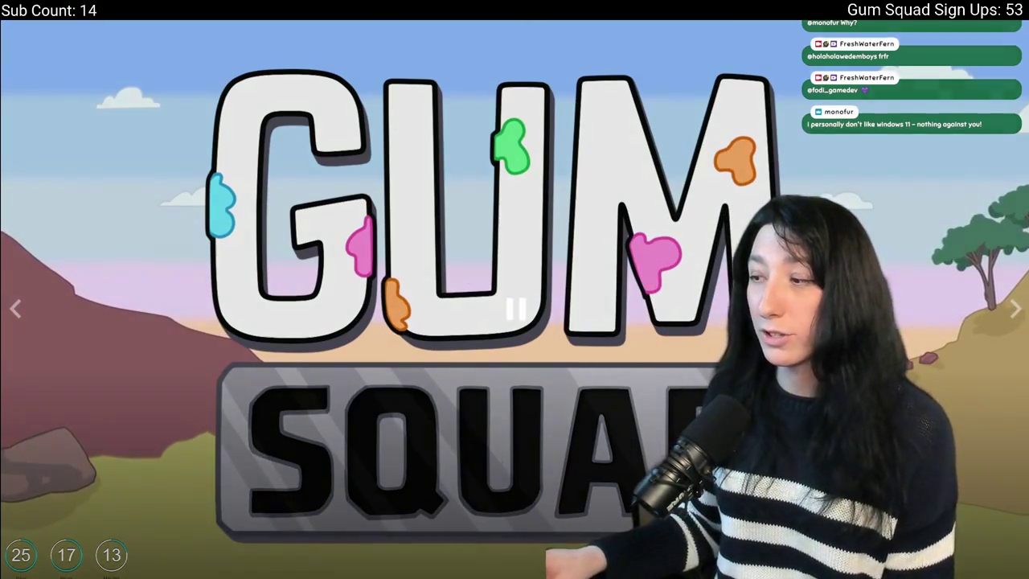
pyautogui.press('Escape')
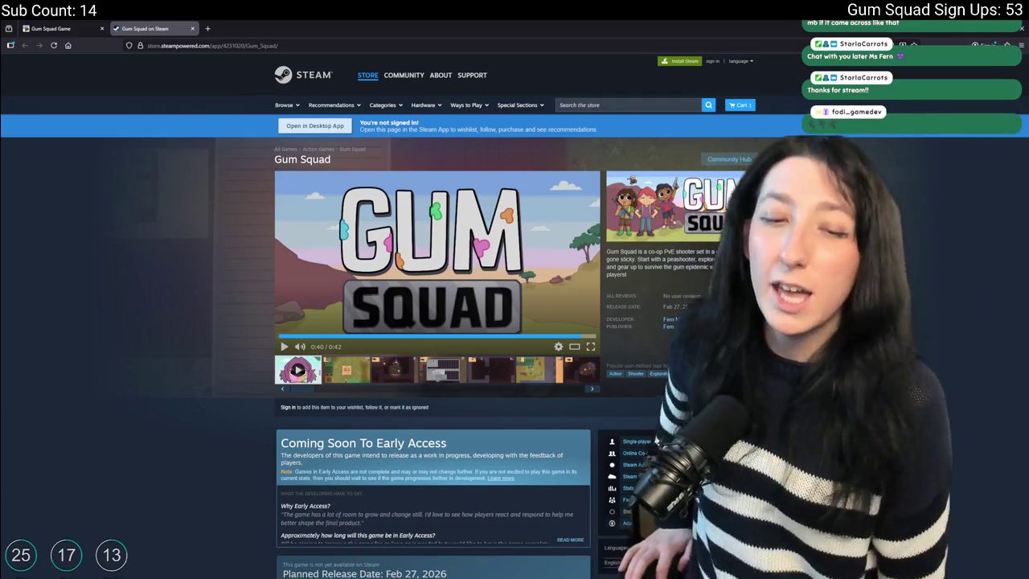
# Scroll the Gum Squad website to its release countdown, then close that tab.
pyautogui.click(50, 28)
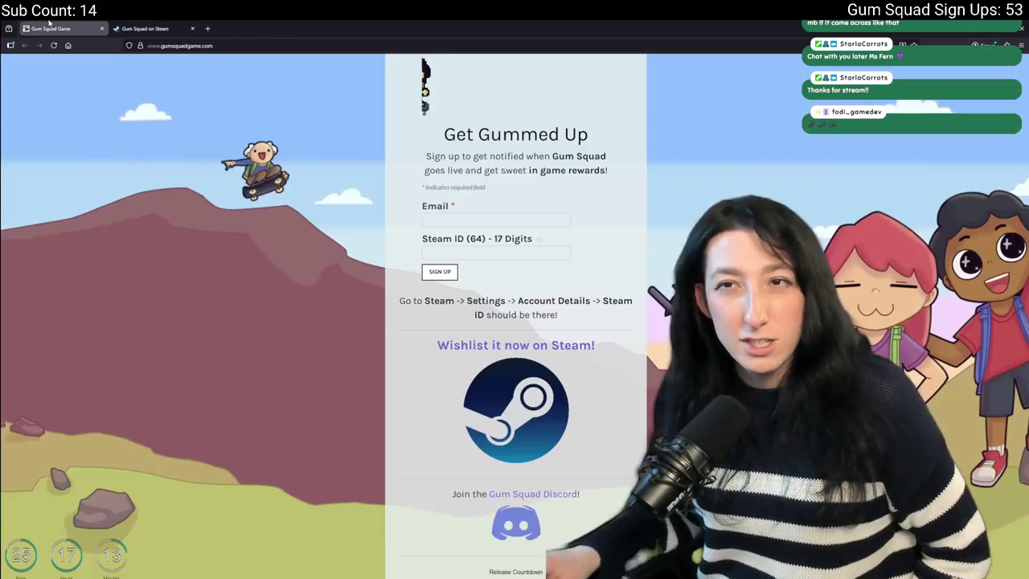
pyautogui.scroll(-2, 514, 377)
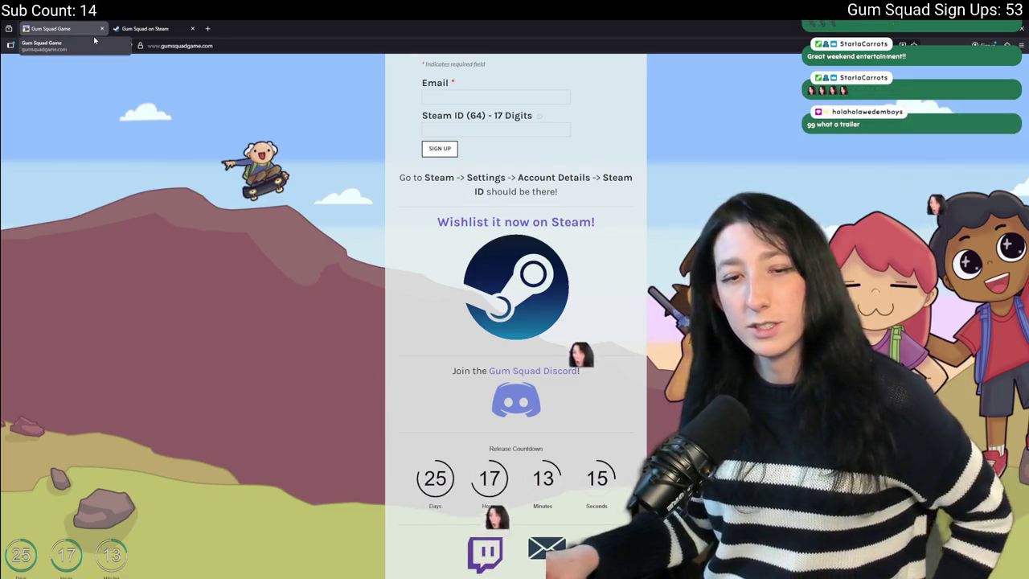
pyautogui.middleClick(53, 32)
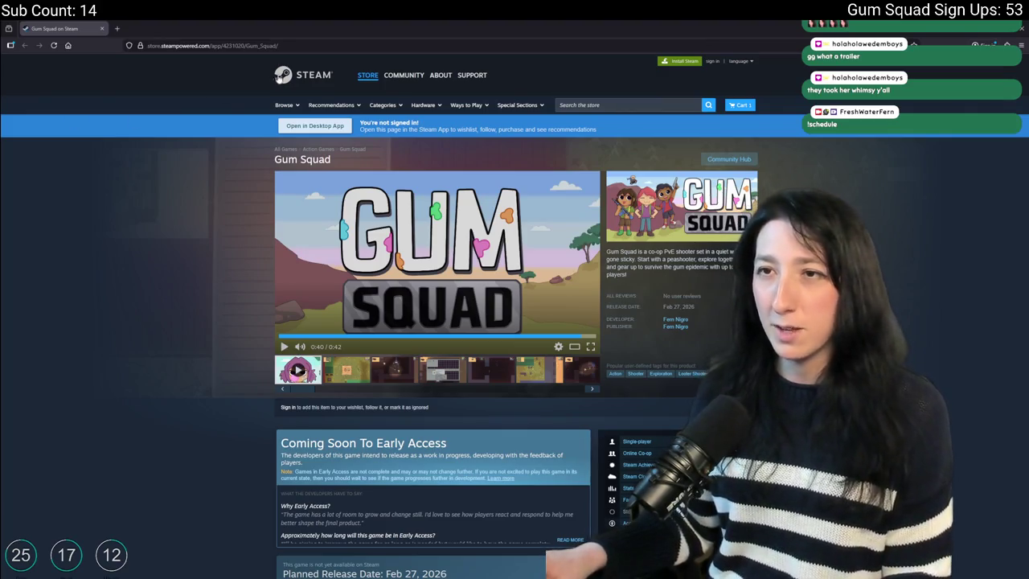
# Go to the streamer's twitch.tv channel, then open the Software and Game Development category.
pyautogui.click(241, 45)
pyautogui.write('twitch')
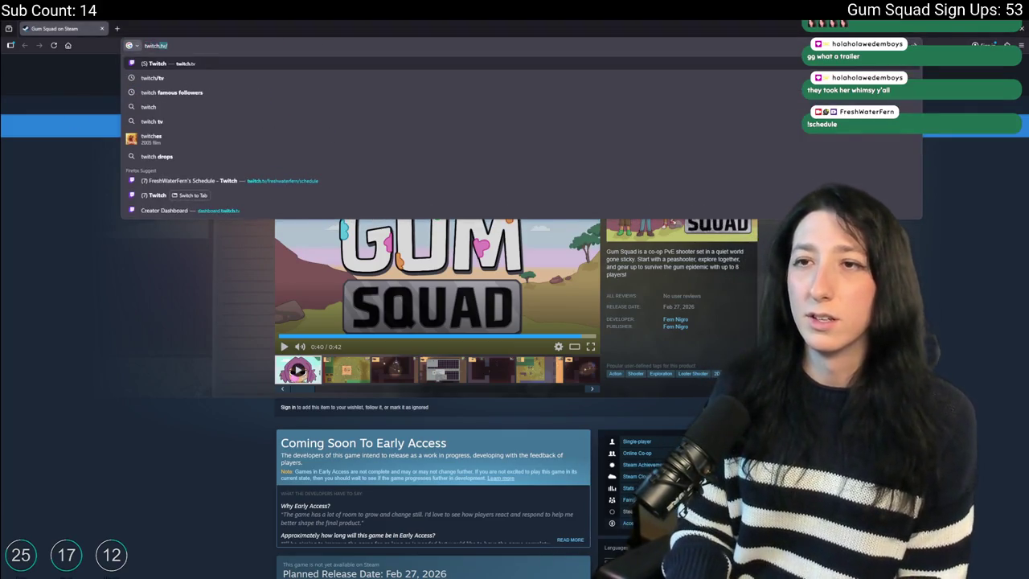
pyautogui.write('.tv/')
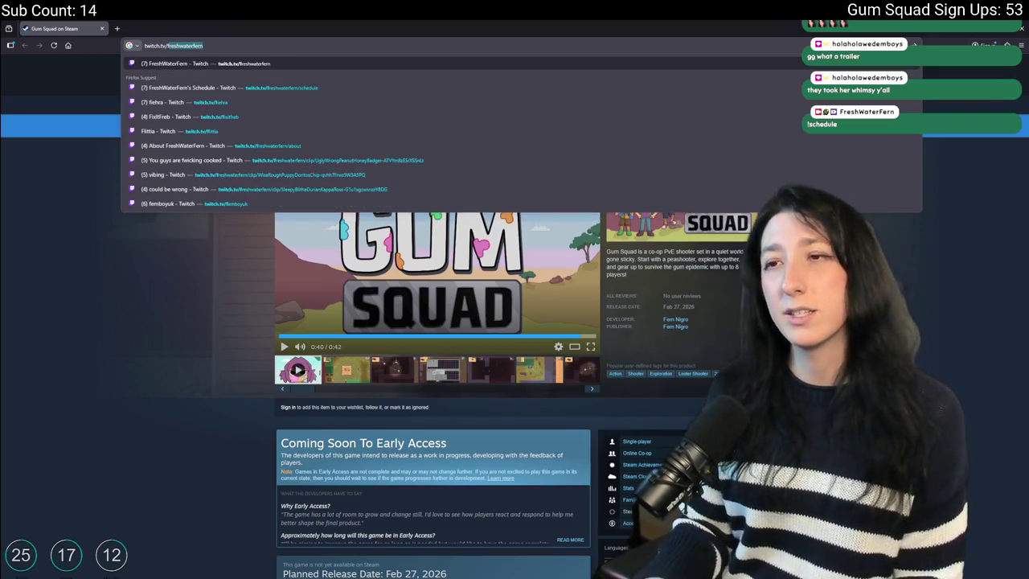
pyautogui.press('Return')
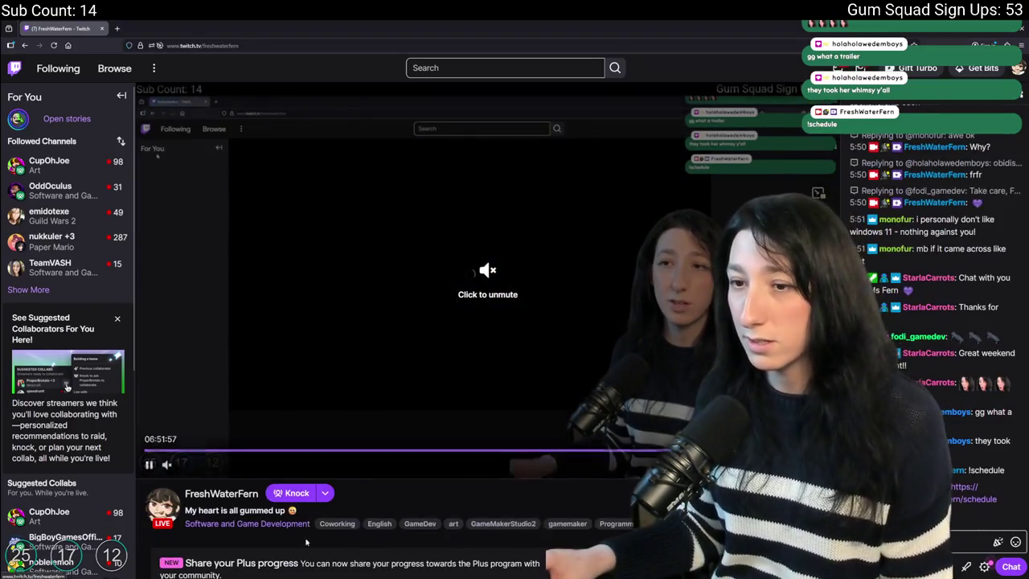
pyautogui.click(247, 523)
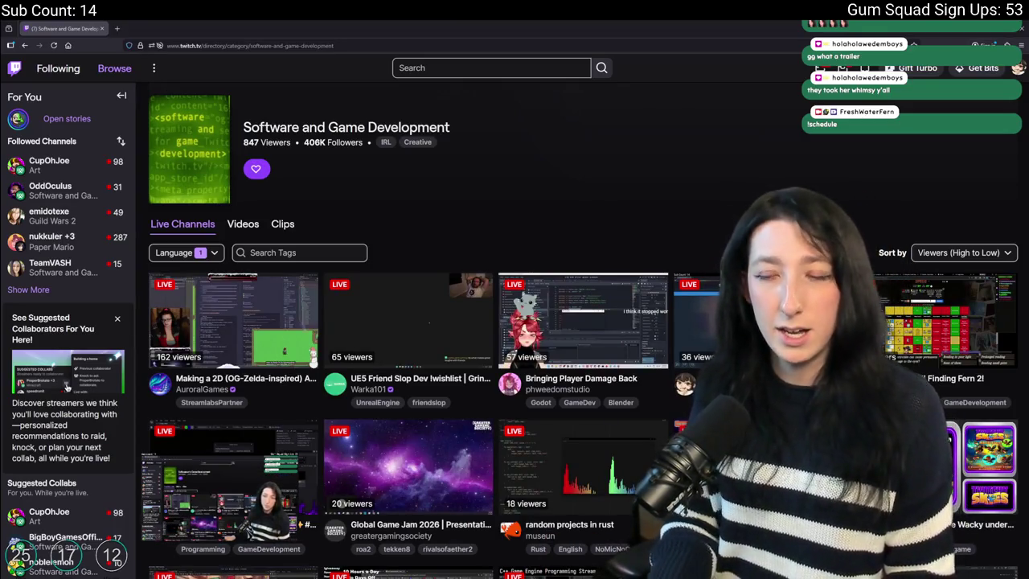
# Close the first channel's stream preview and start entering the suggested channel's address.
pyautogui.moveTo(302, 466)
pyautogui.click(286, 465)
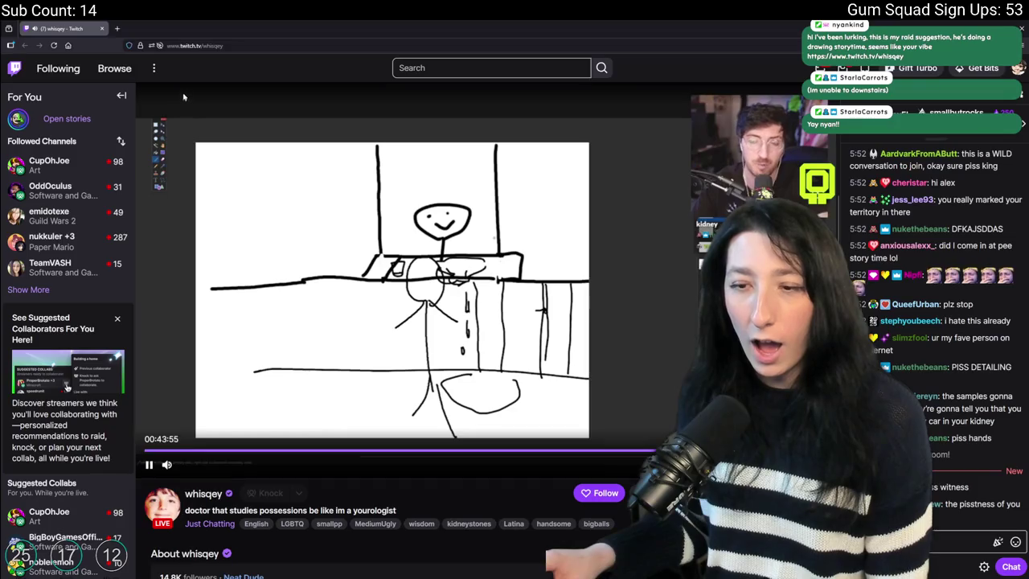
pyautogui.click(193, 45)
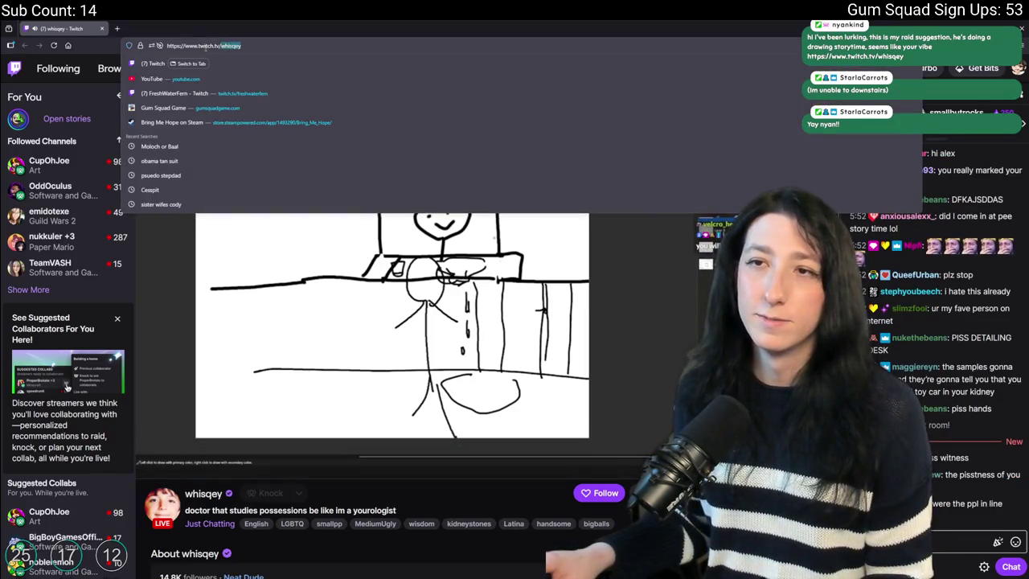
pyautogui.press('Escape')
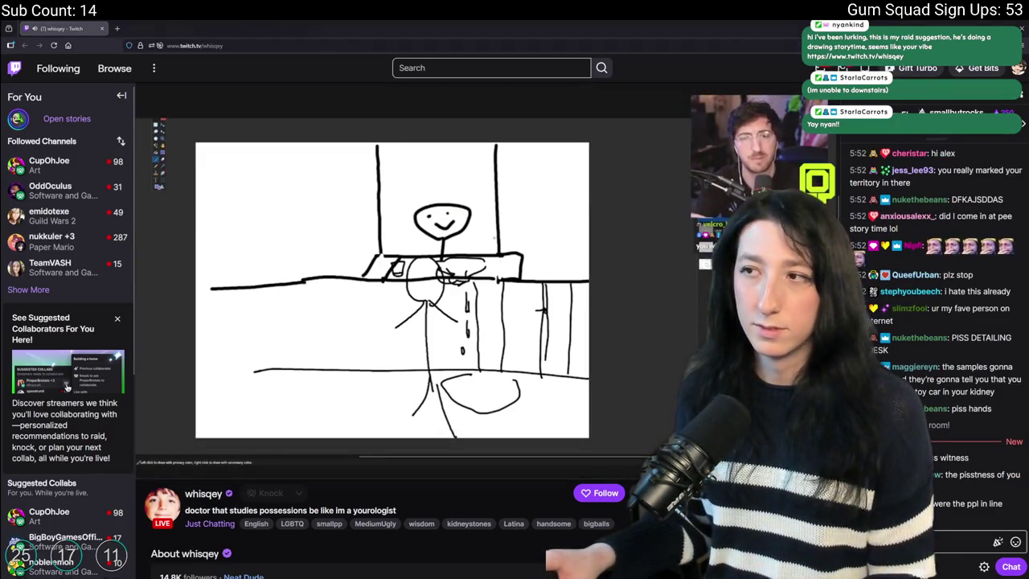